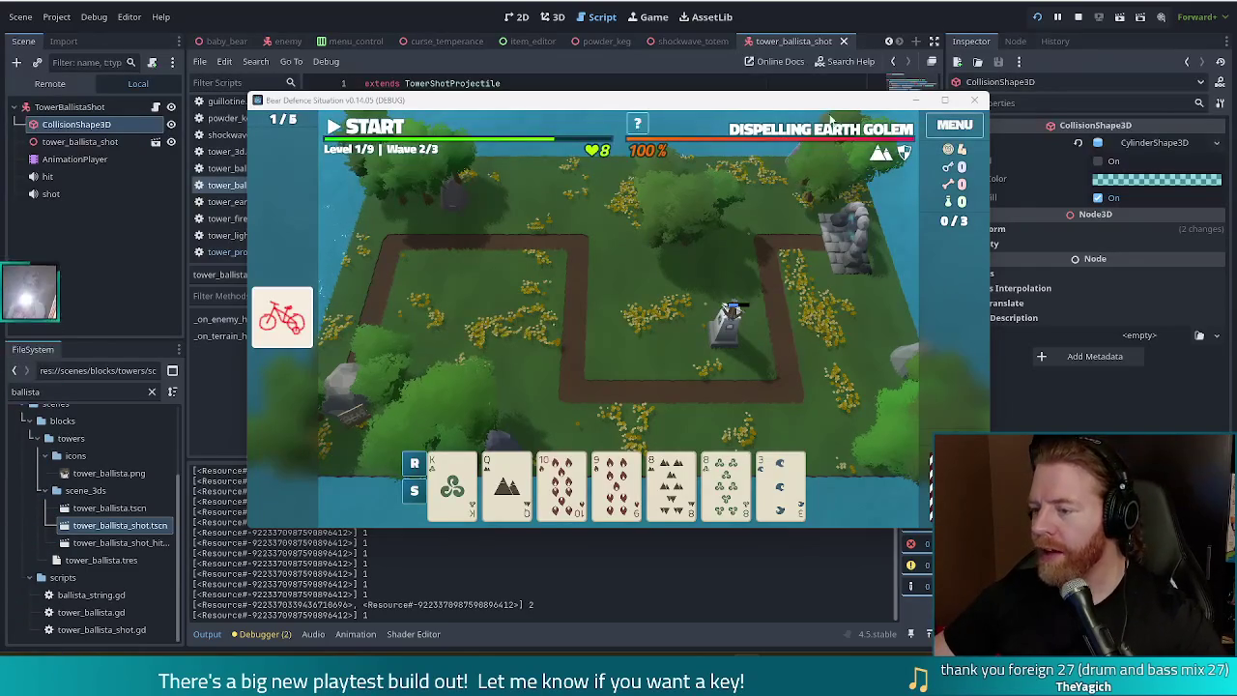
Step: Move the game window aside and stop the running test game
drag(851, 105, 806, 89)
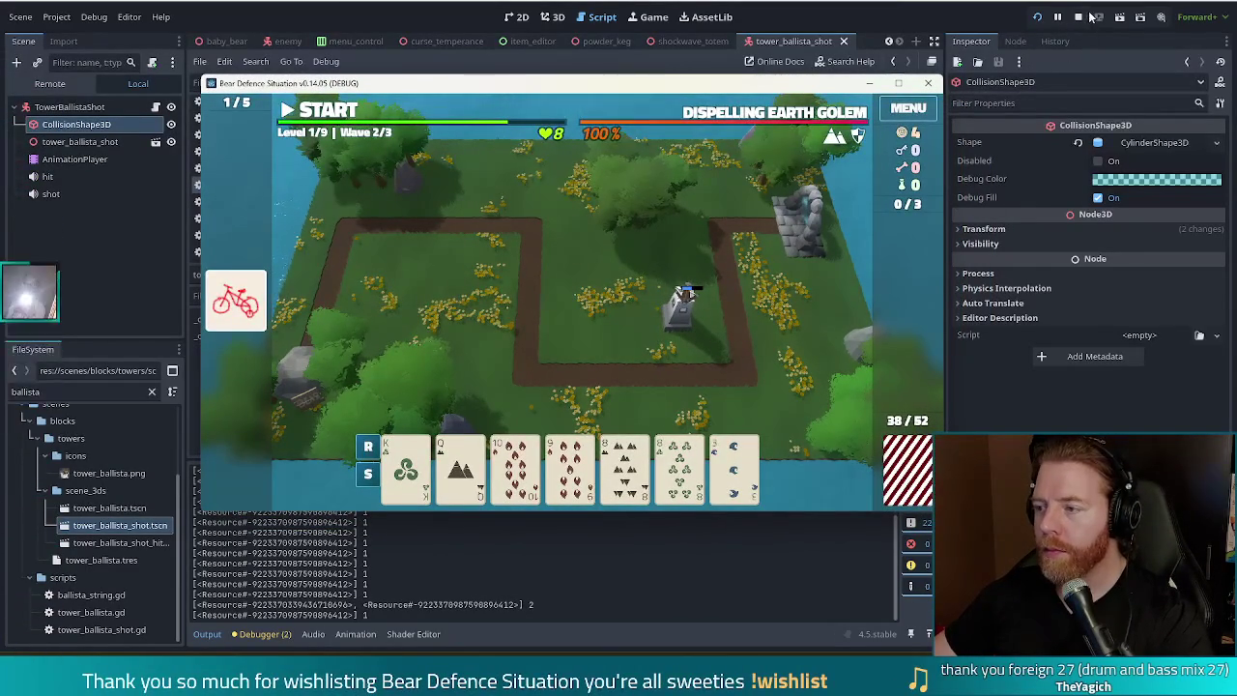
click(1078, 16)
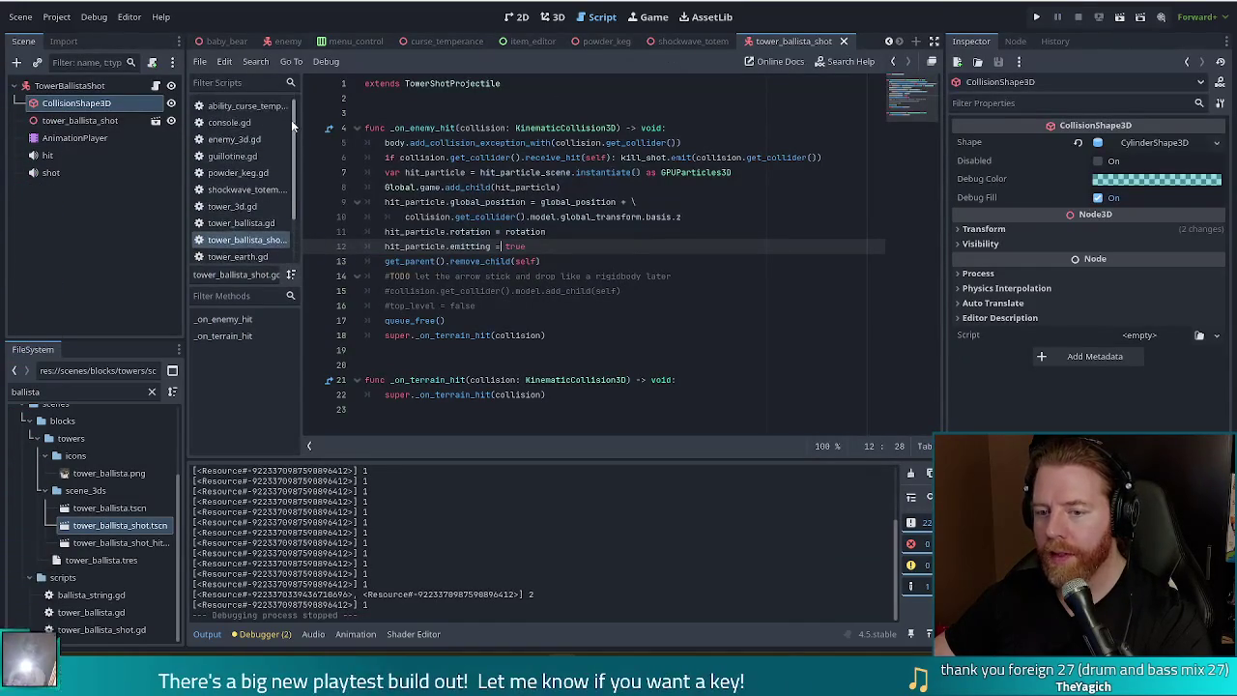
Step: Close all open scripts, filter the FileSystem by 'shadow_sho', and open the tower_shadow_shot script
click(200, 61)
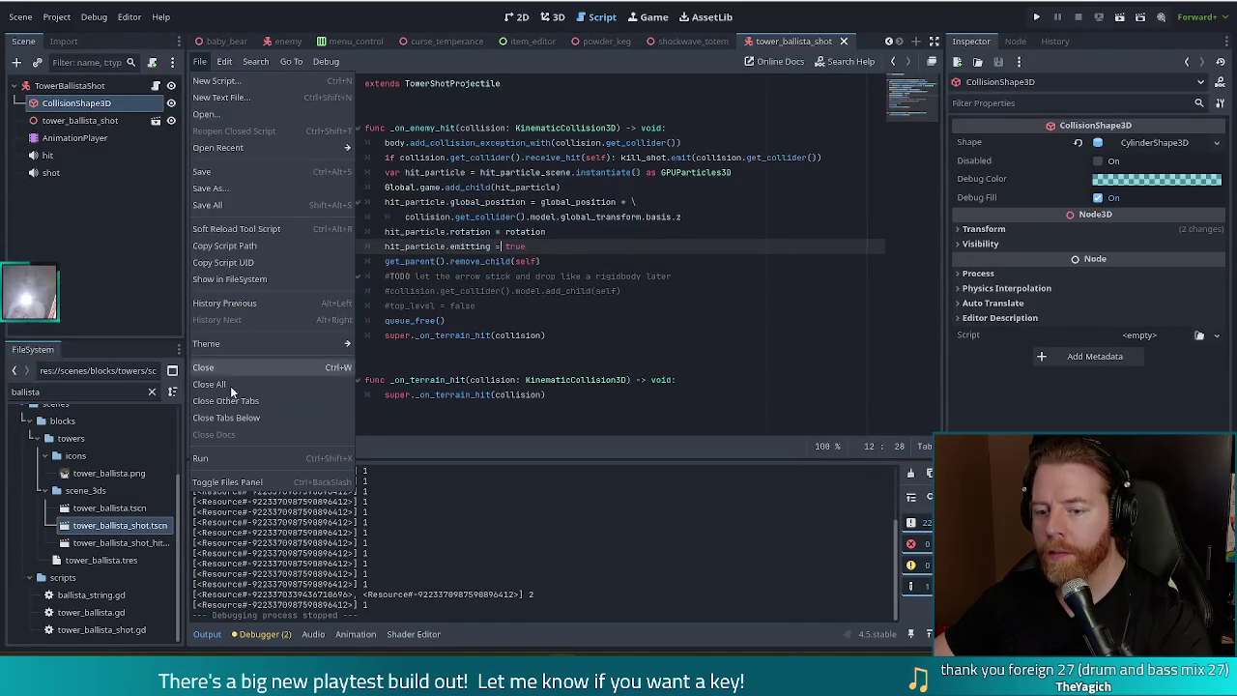
key(Escape)
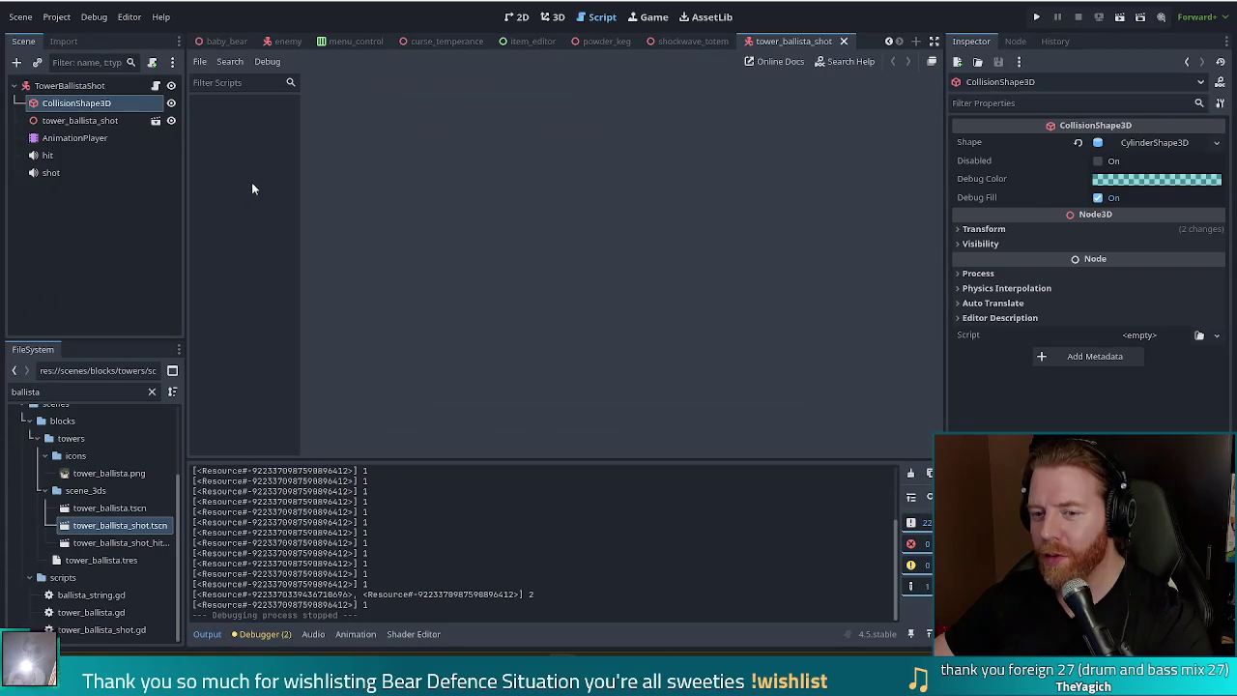
click(58, 391)
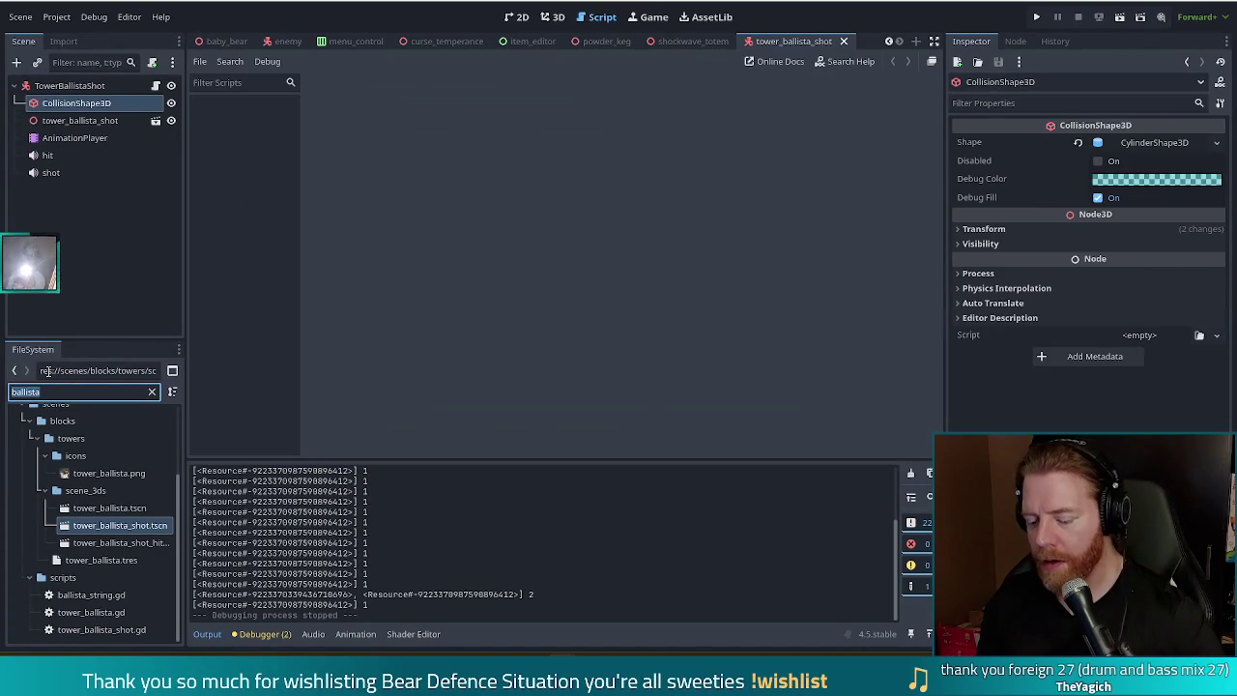
text(shadow_sho)
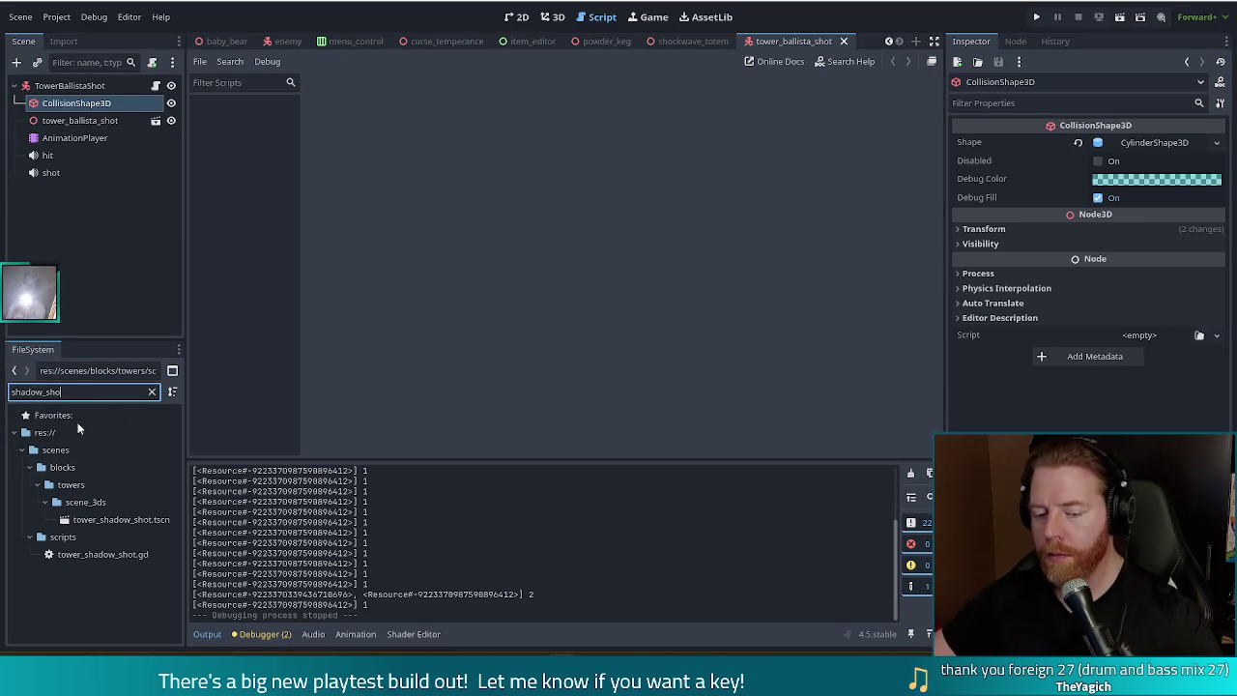
double_click(103, 554)
Step: Open the tower_shadow_shot scene and close the tower_ballista_shot scene tab
double_click(128, 520)
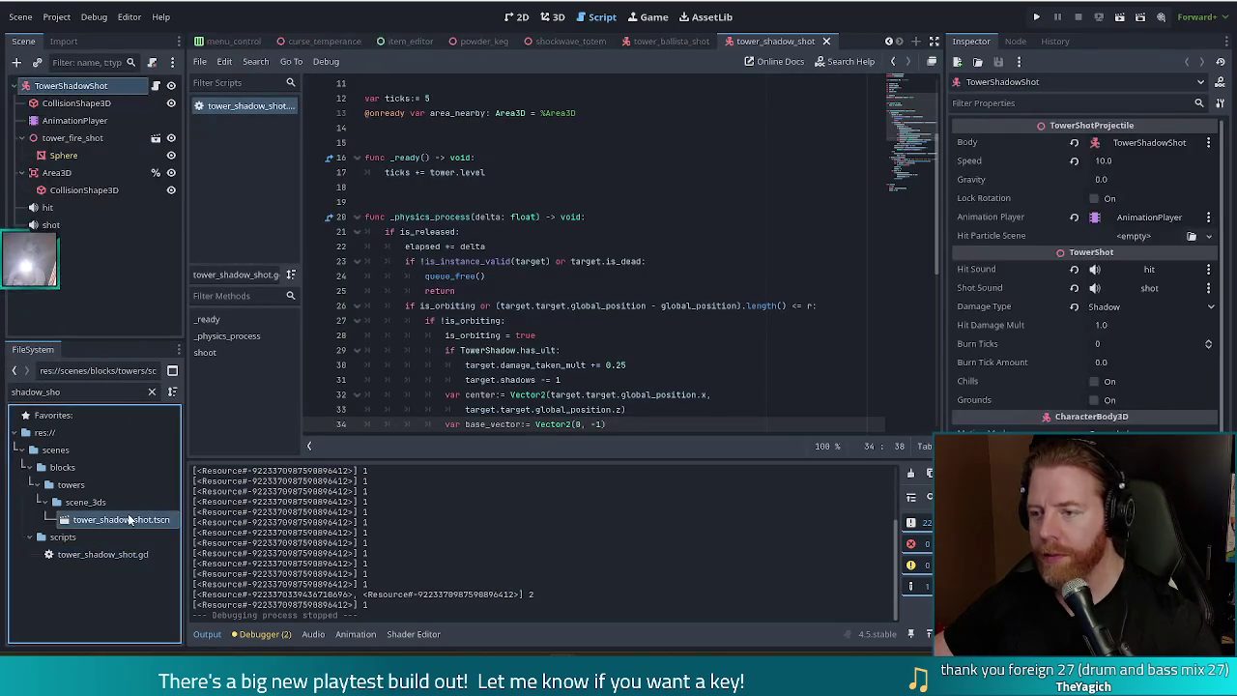
click(706, 39)
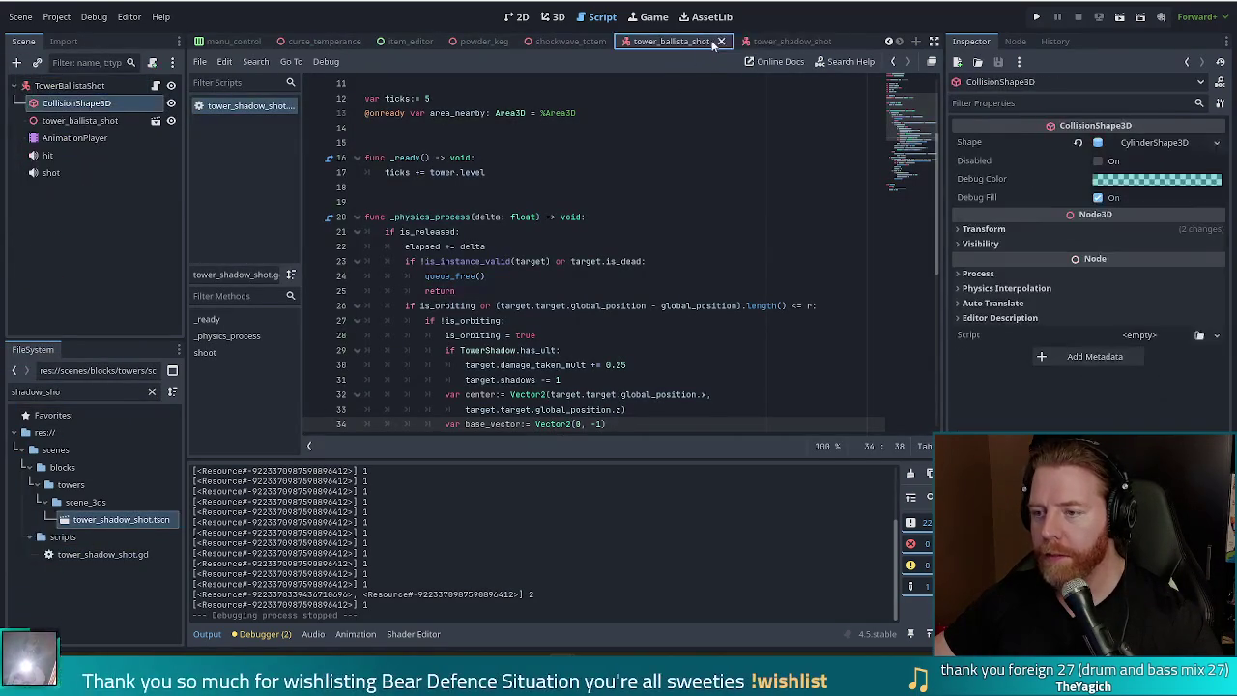
click(720, 42)
Step: Comment out the freed-target check with queue_free and return on lines 23–25
click(591, 204)
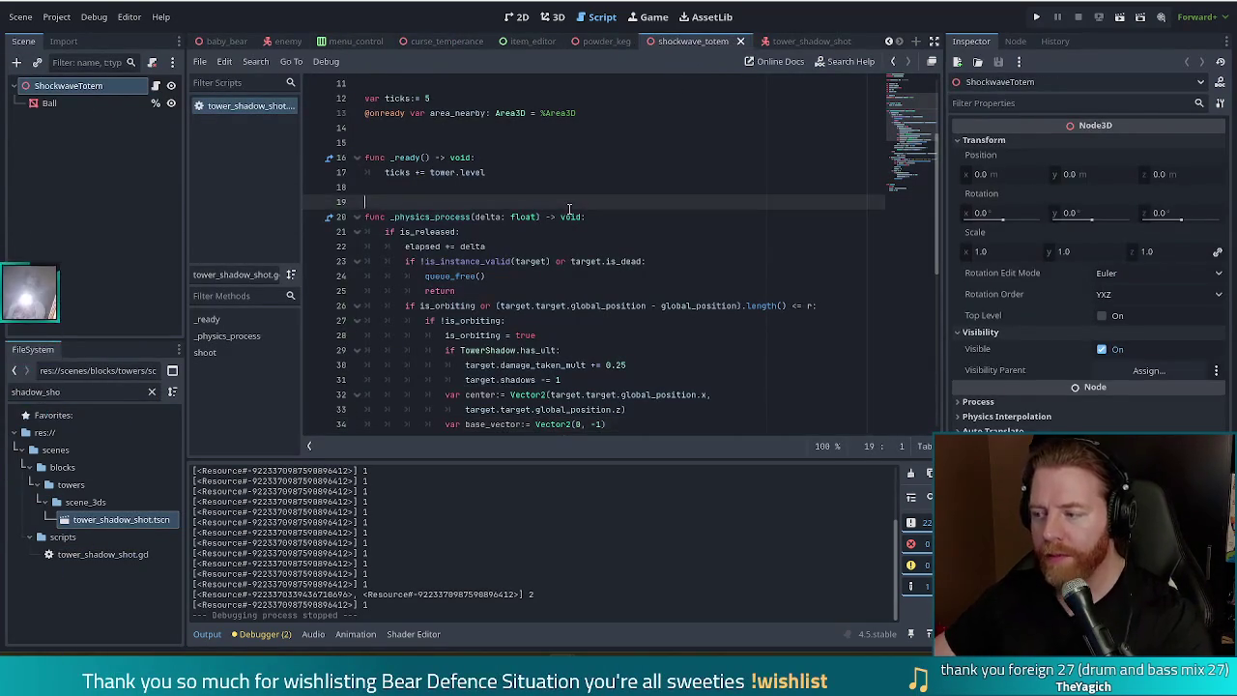
drag(912, 120, 907, 175)
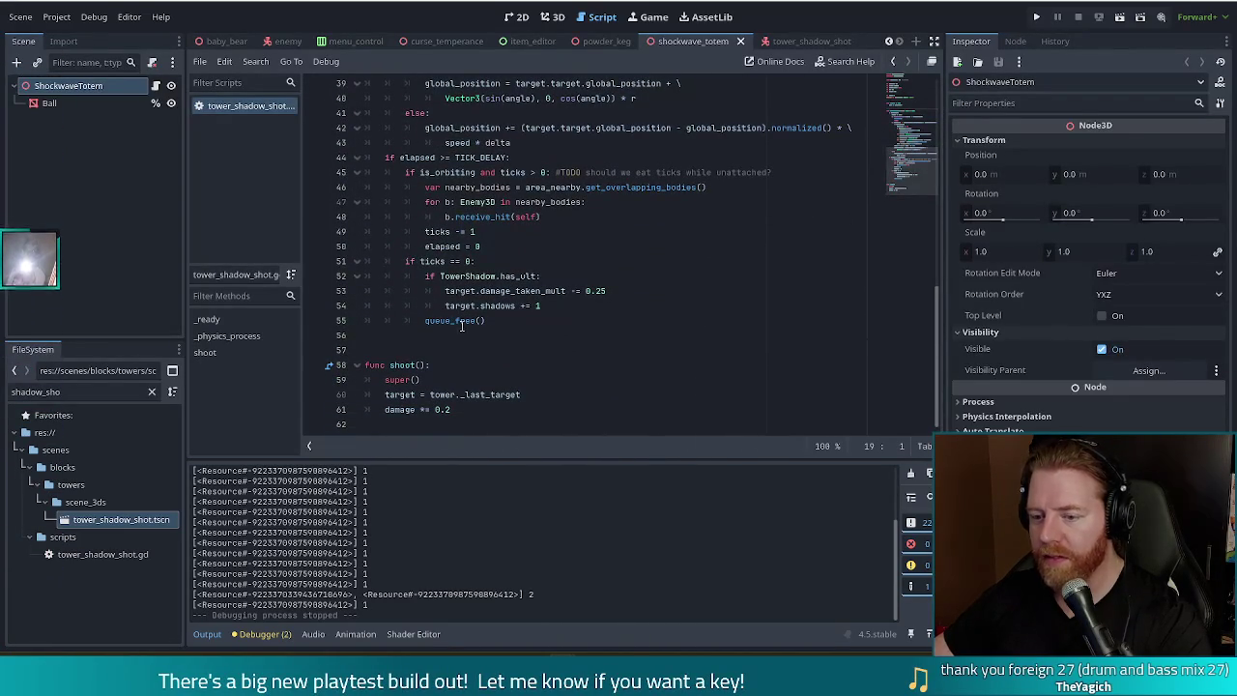
click(580, 321)
scroll(908, 162, up, 2)
scroll(909, 163, up, 7)
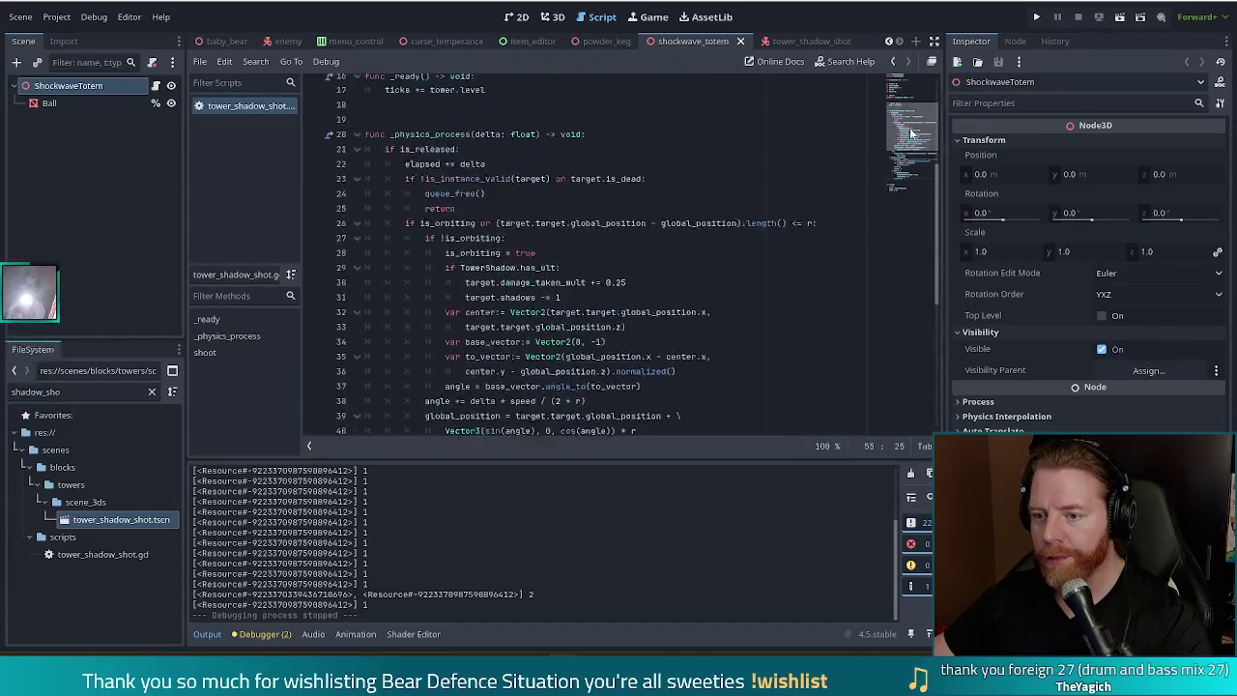
click(490, 249)
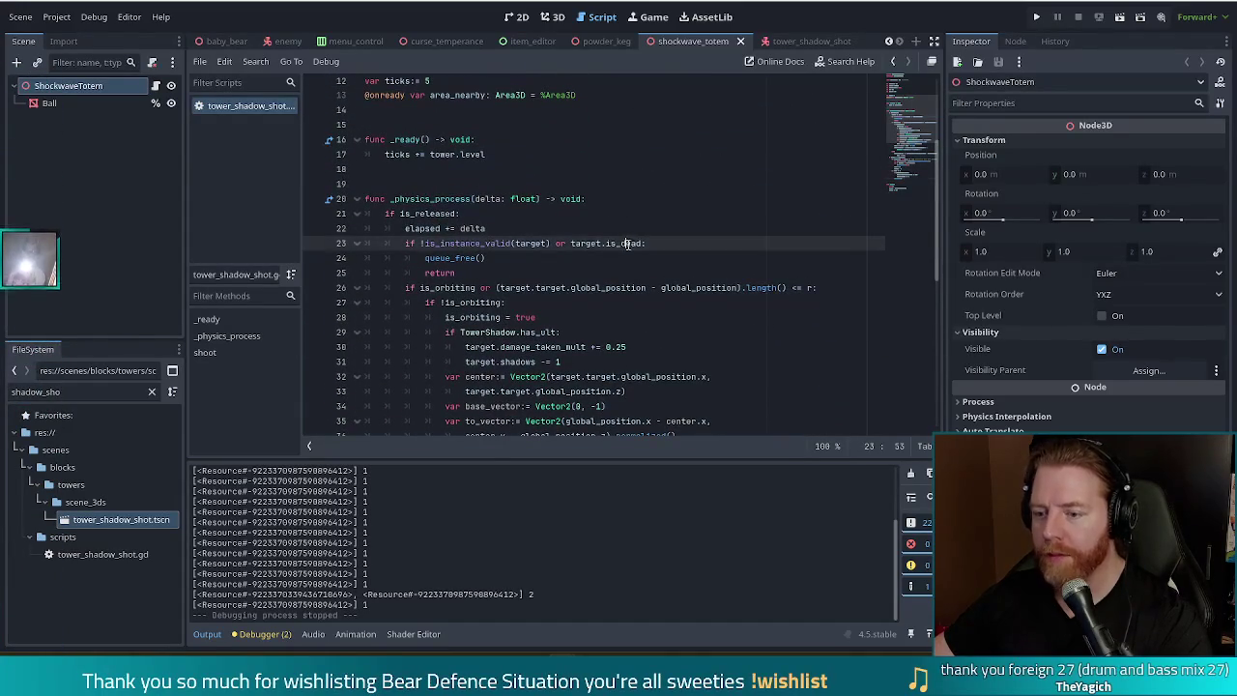
key(Down)
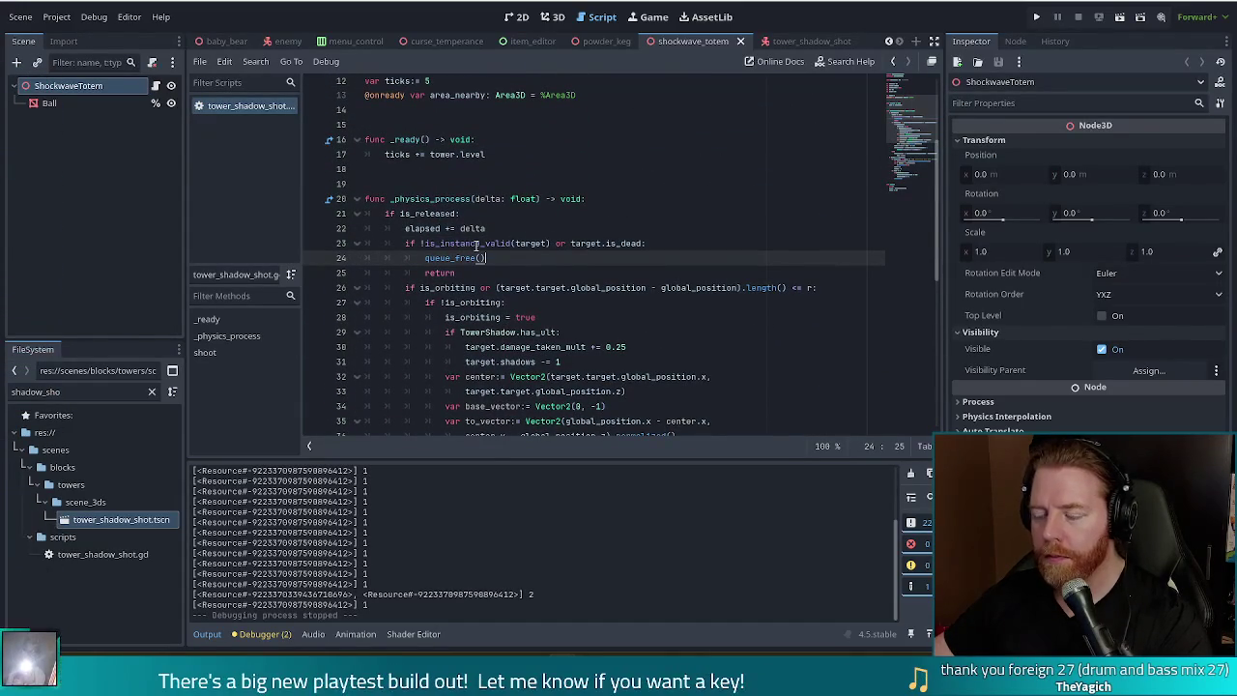
mouse_move(496, 251)
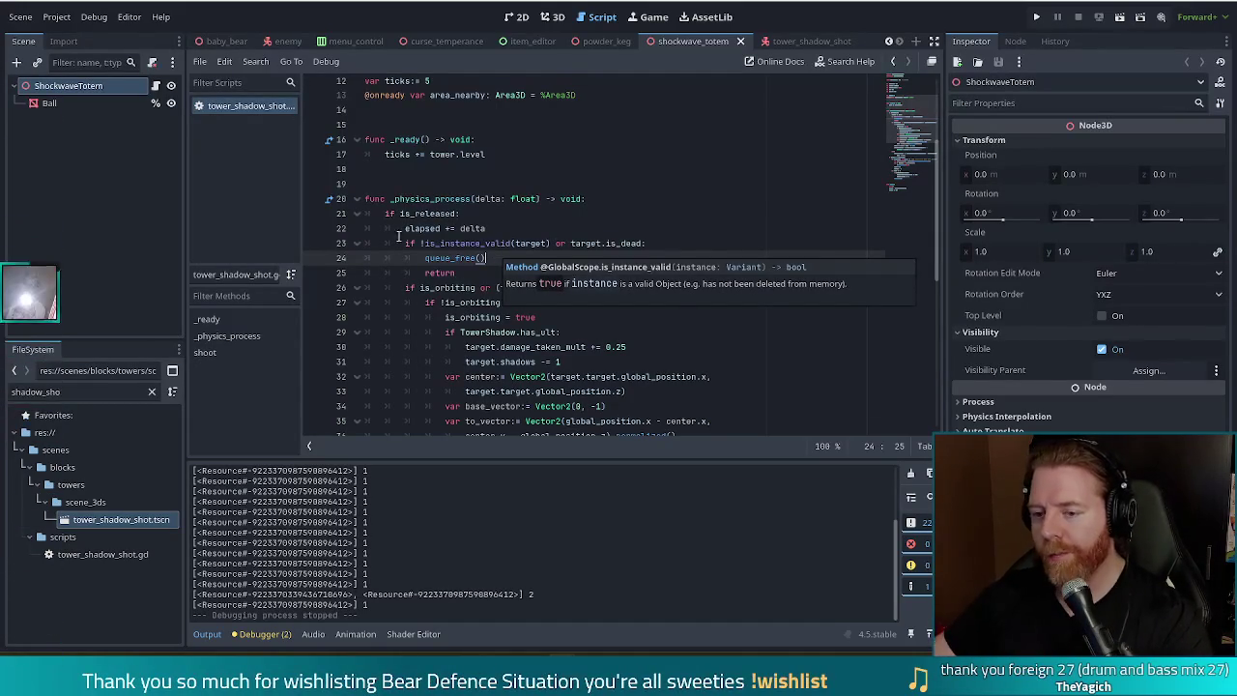
drag(441, 243, 453, 272)
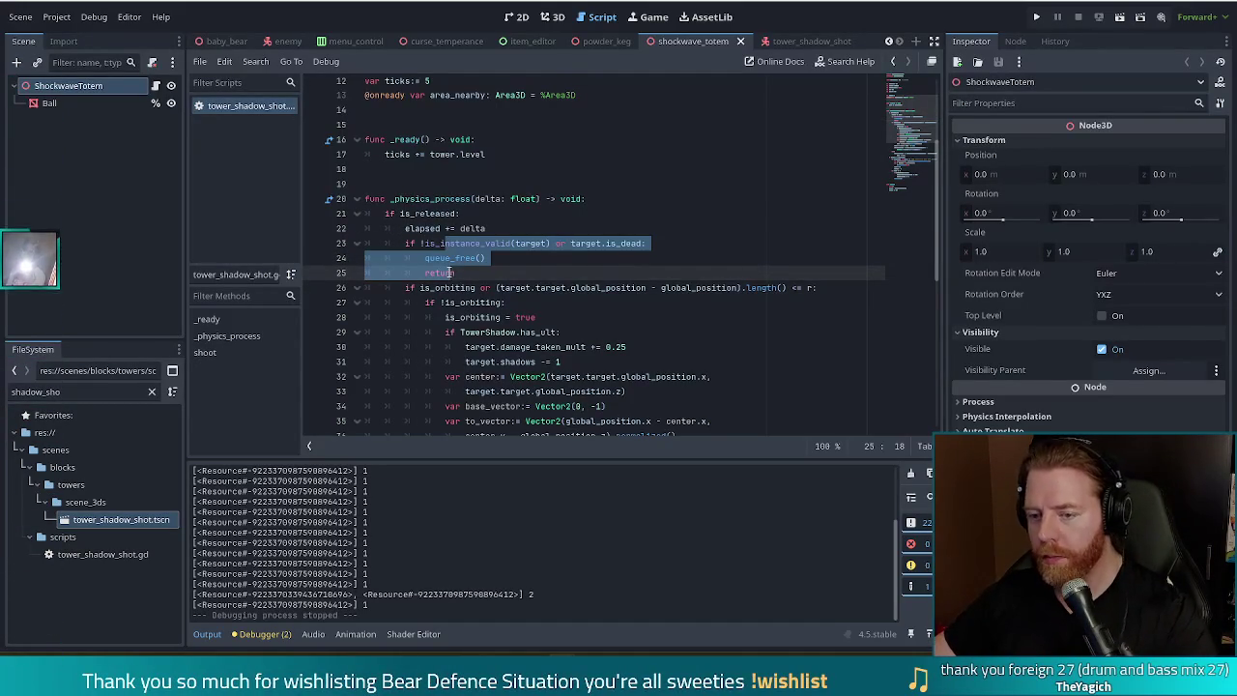
key(ctrl+k)
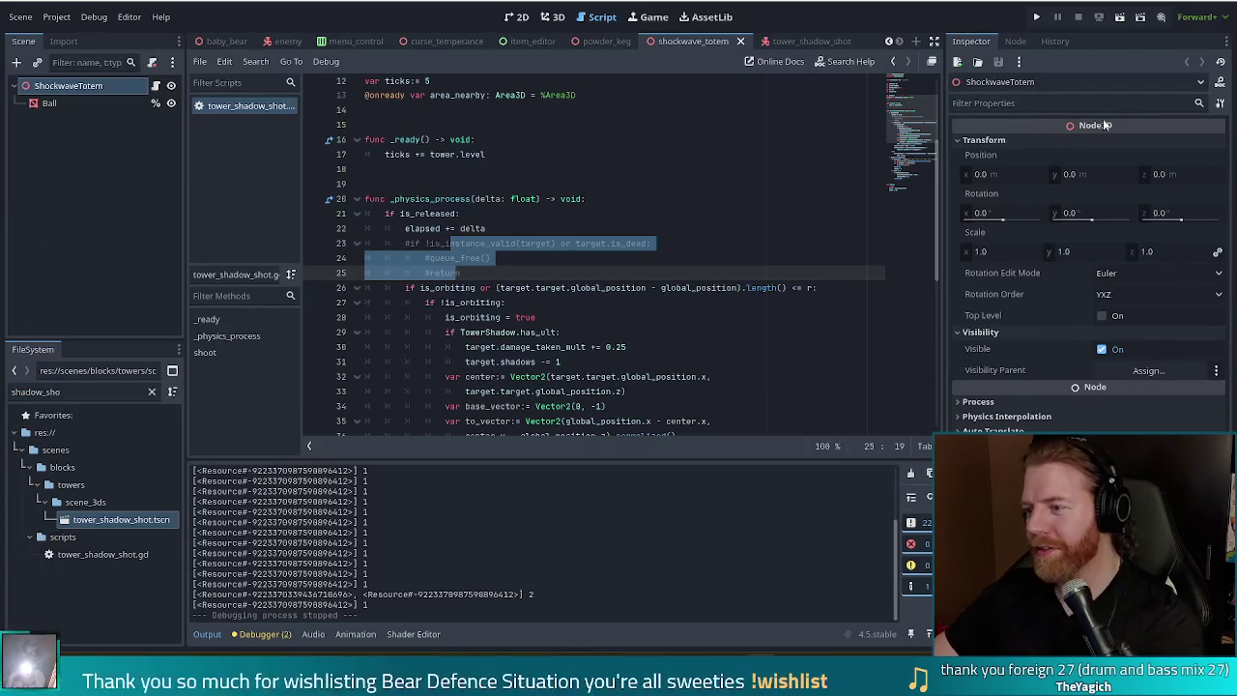
click(1036, 17)
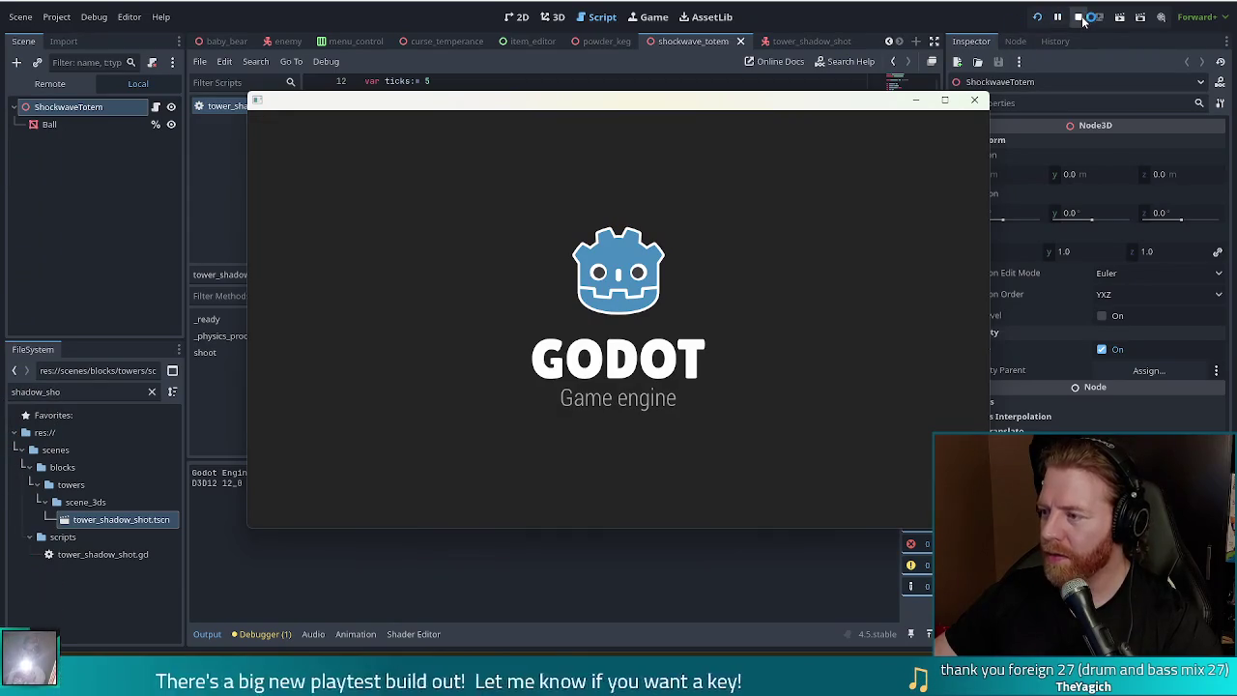
Step: Stop the running game and select the FileSystem filter text for replacement
click(1081, 18)
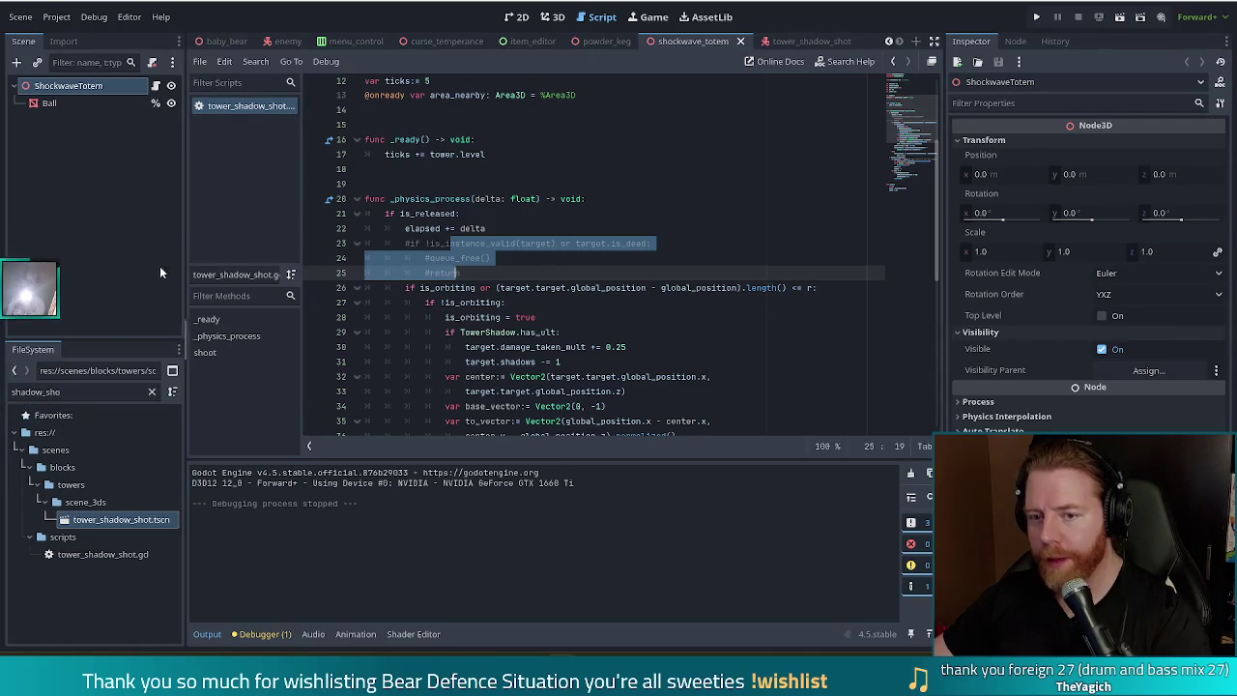
double_click(13, 391)
Step: Filter the FileSystem by 'game' and open game.gd in the script editor
text(game)
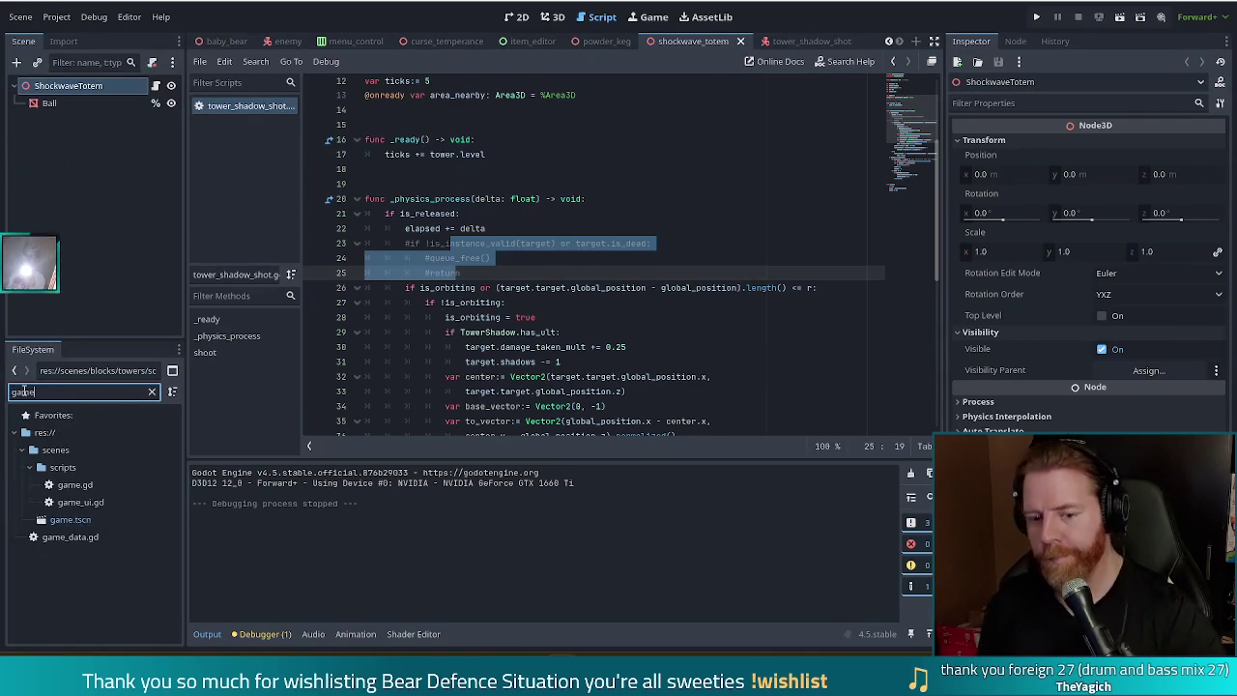
double_click(82, 484)
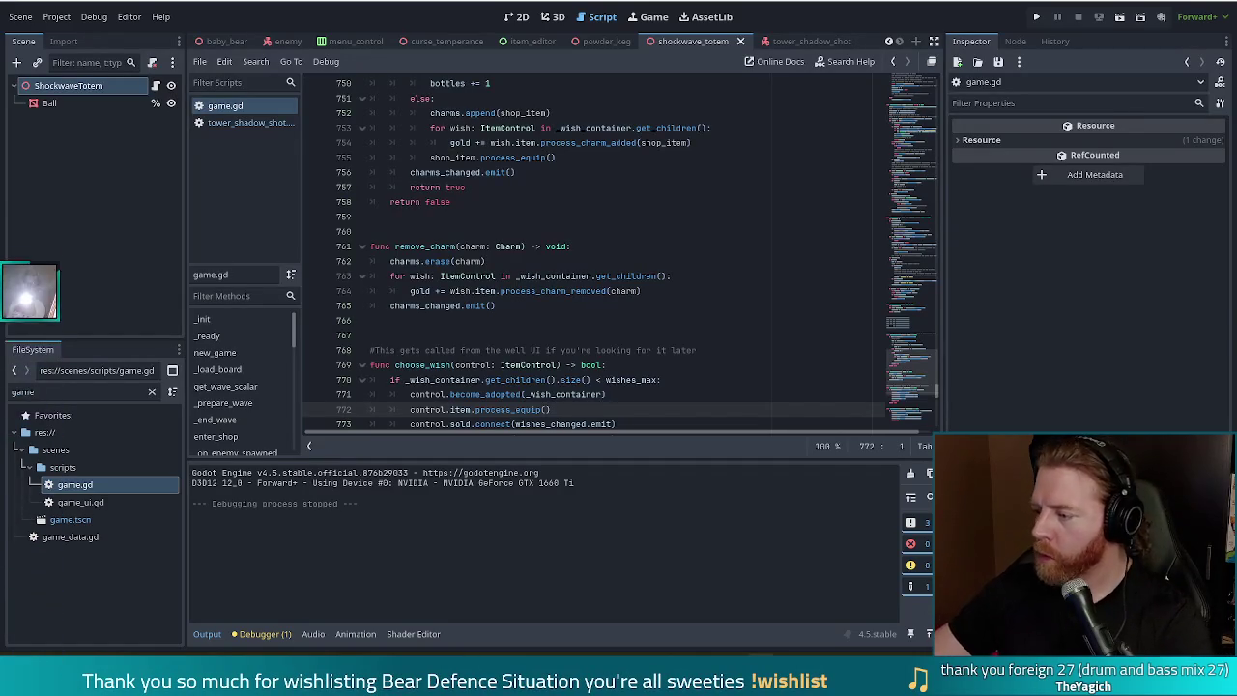
click(638, 276)
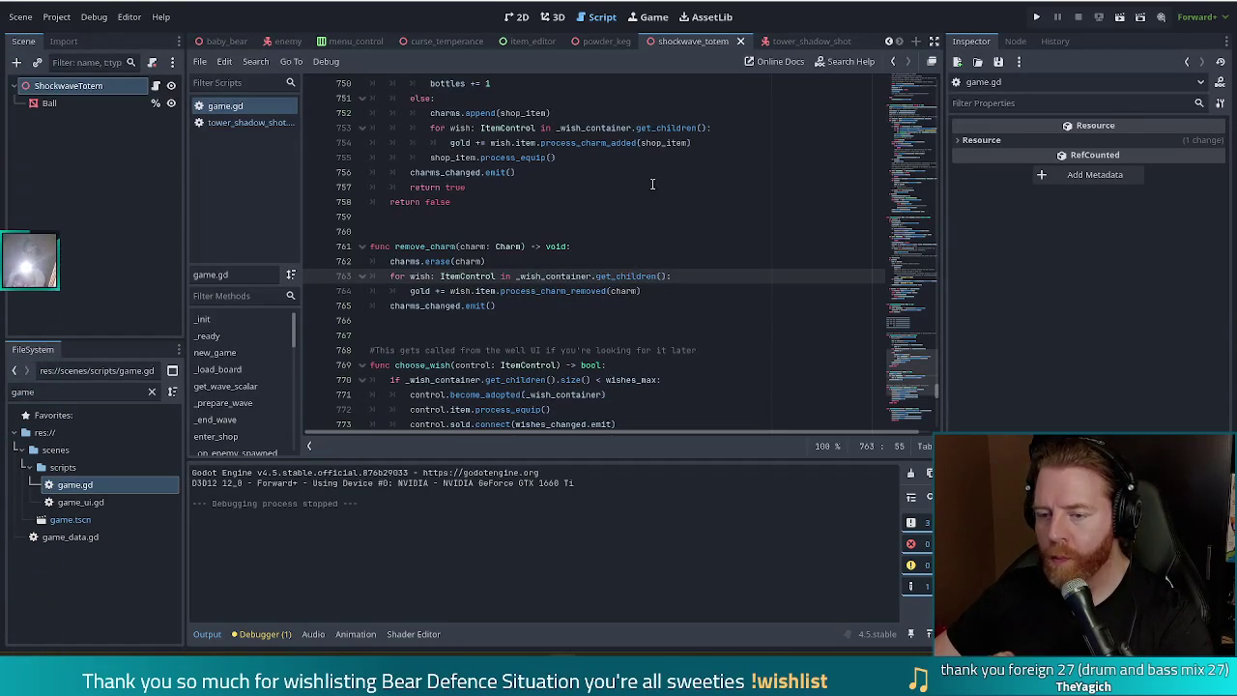
drag(900, 379, 900, 87)
click(502, 157)
key(ctrl+f)
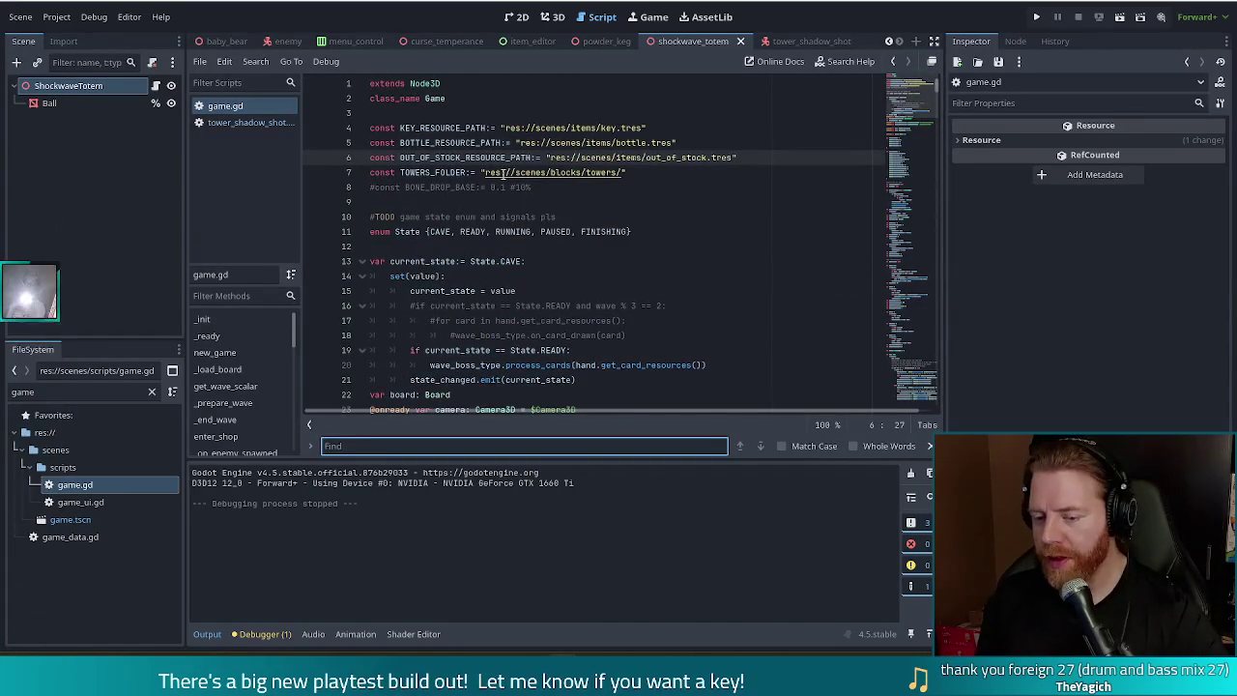
text(pattern)
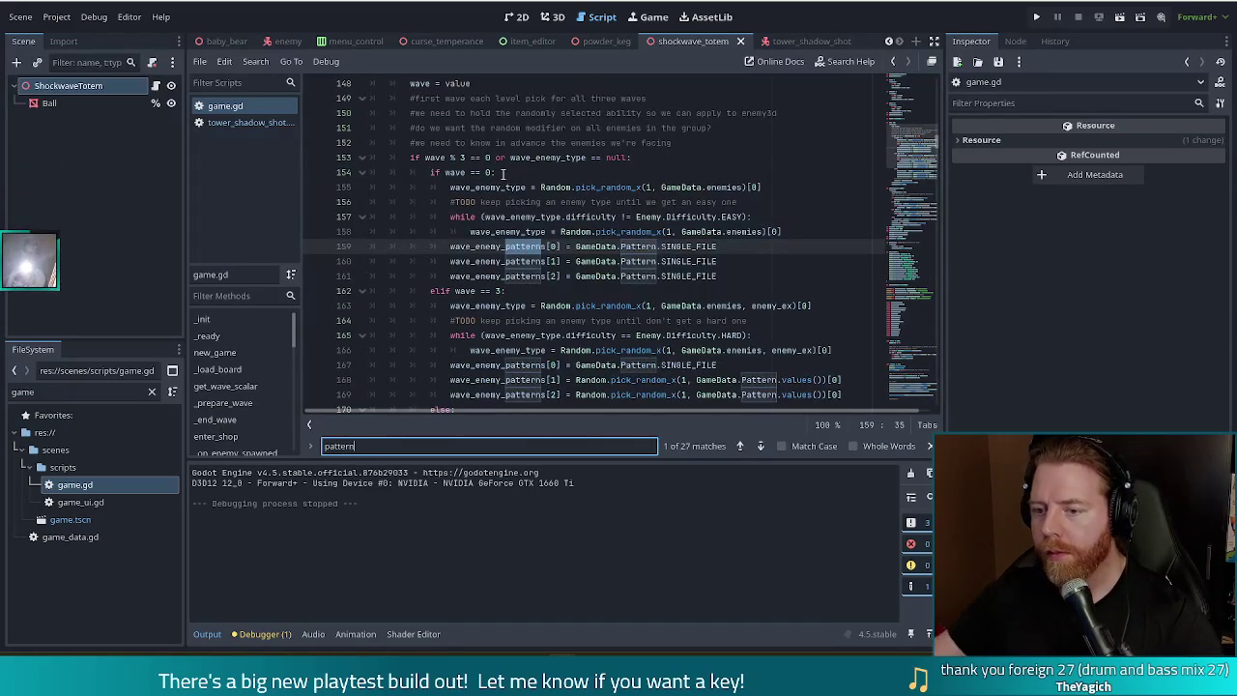
click(683, 247)
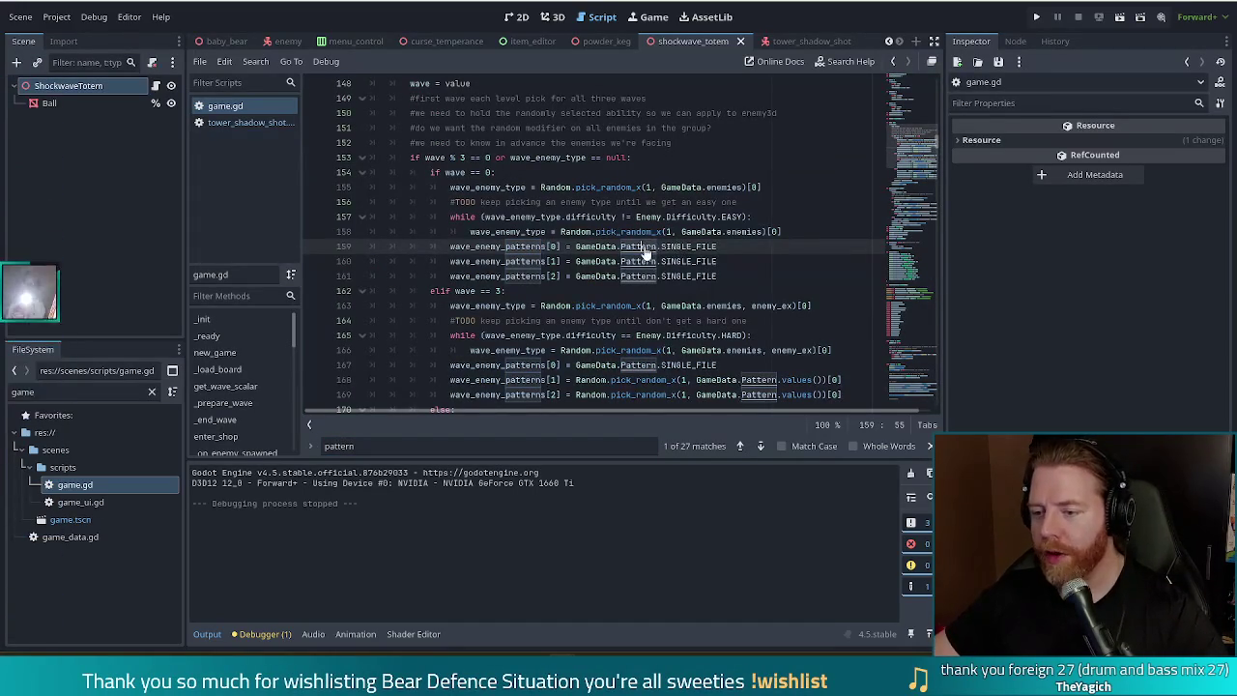
ctrl+click(640, 246)
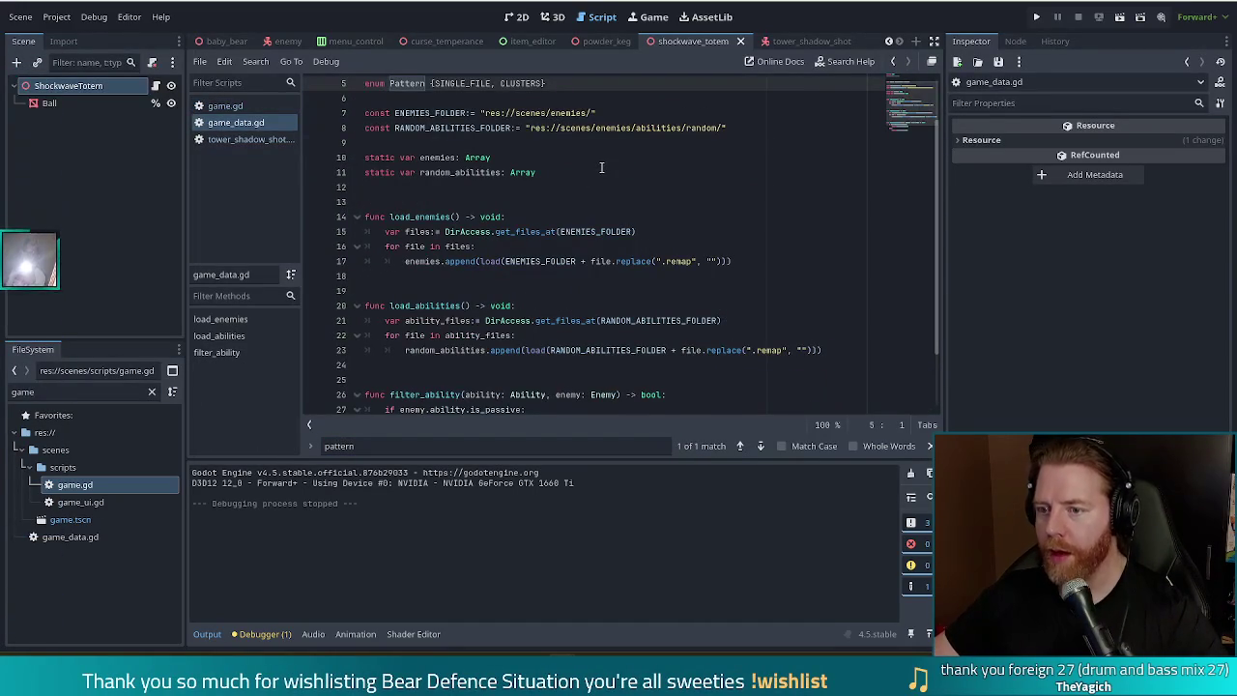
scroll(619, 212, up, 2)
key(alt+Left)
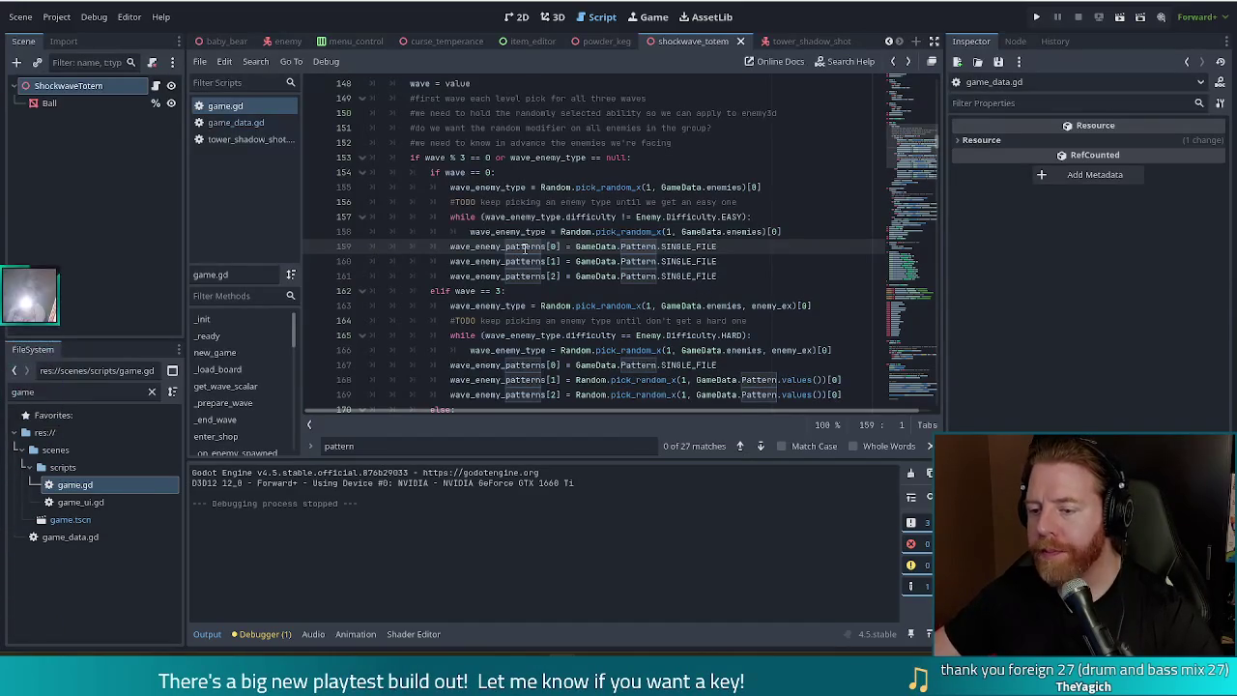
click(577, 247)
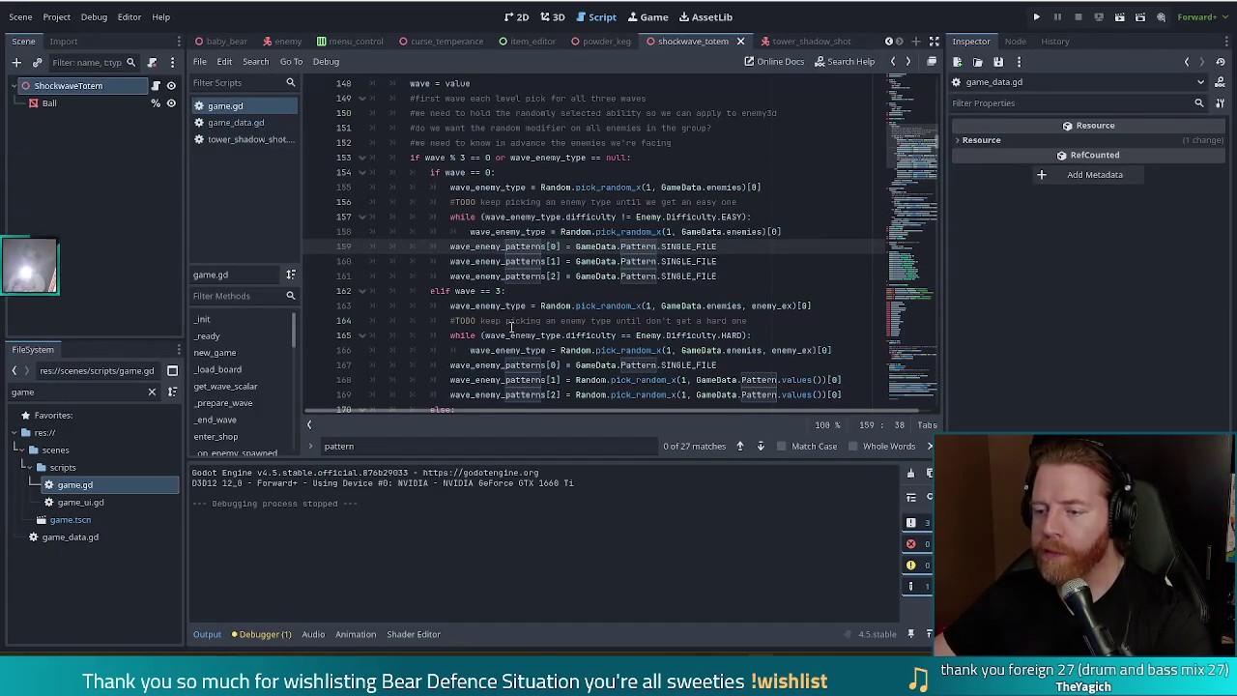
click(727, 247)
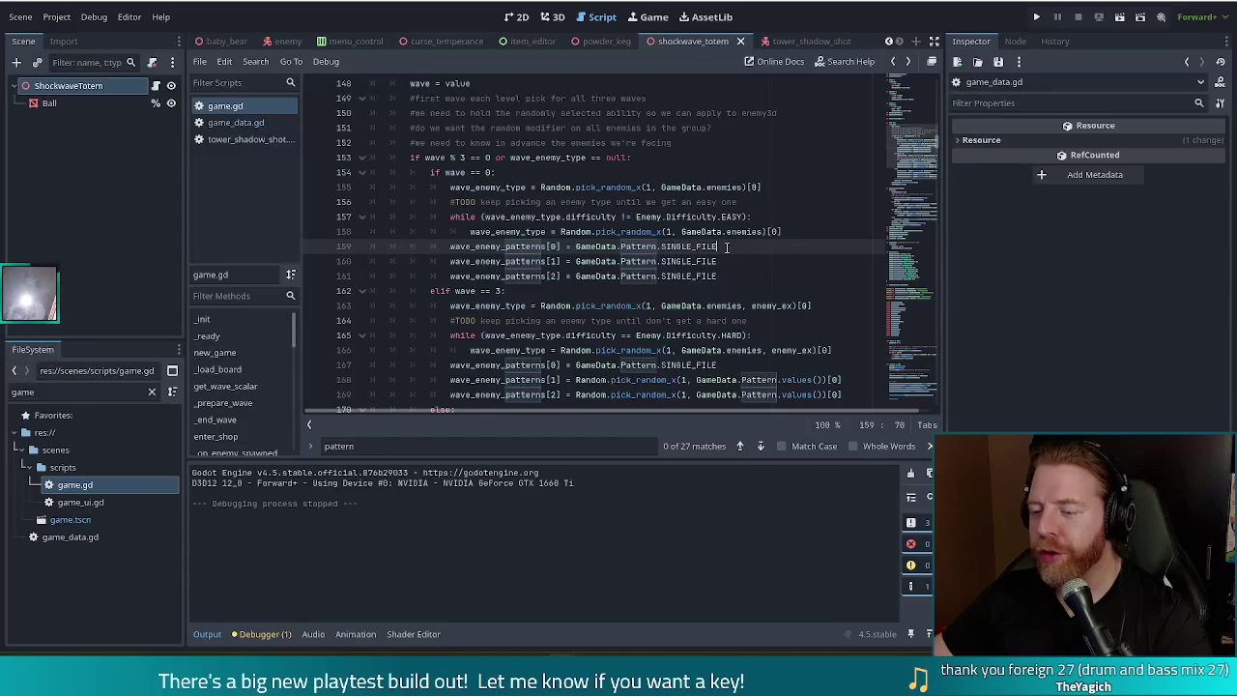
drag(737, 246, 670, 247)
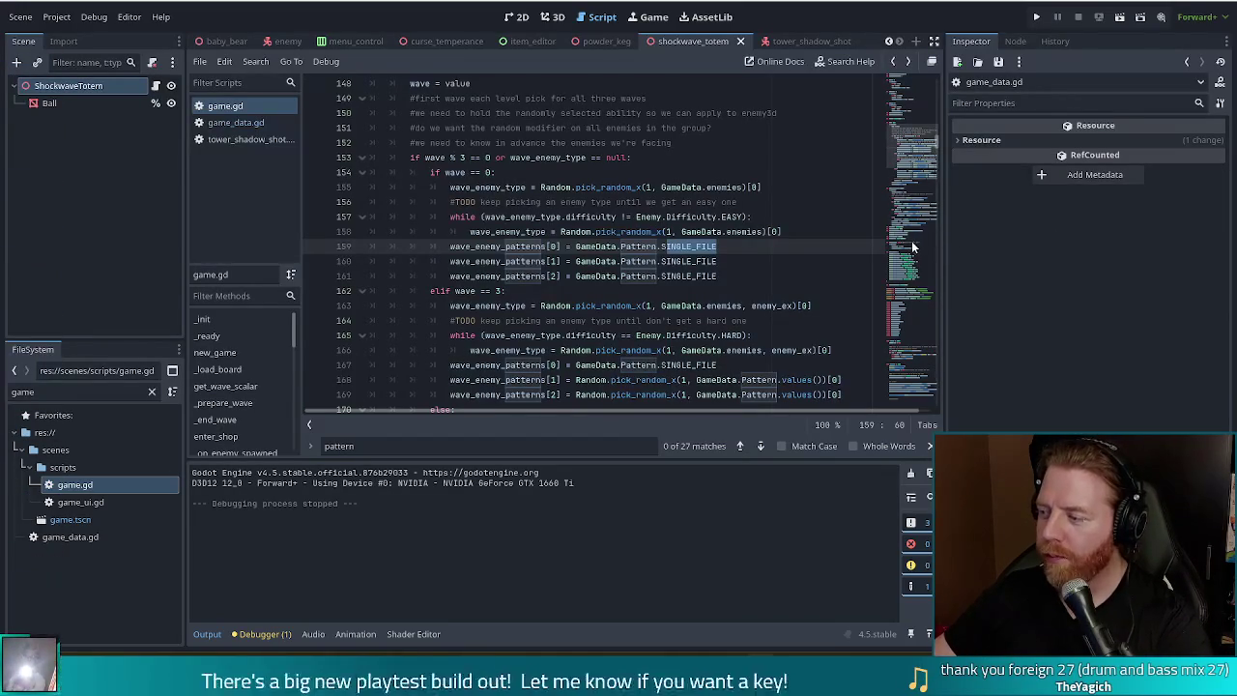
mouse_move(703, 278)
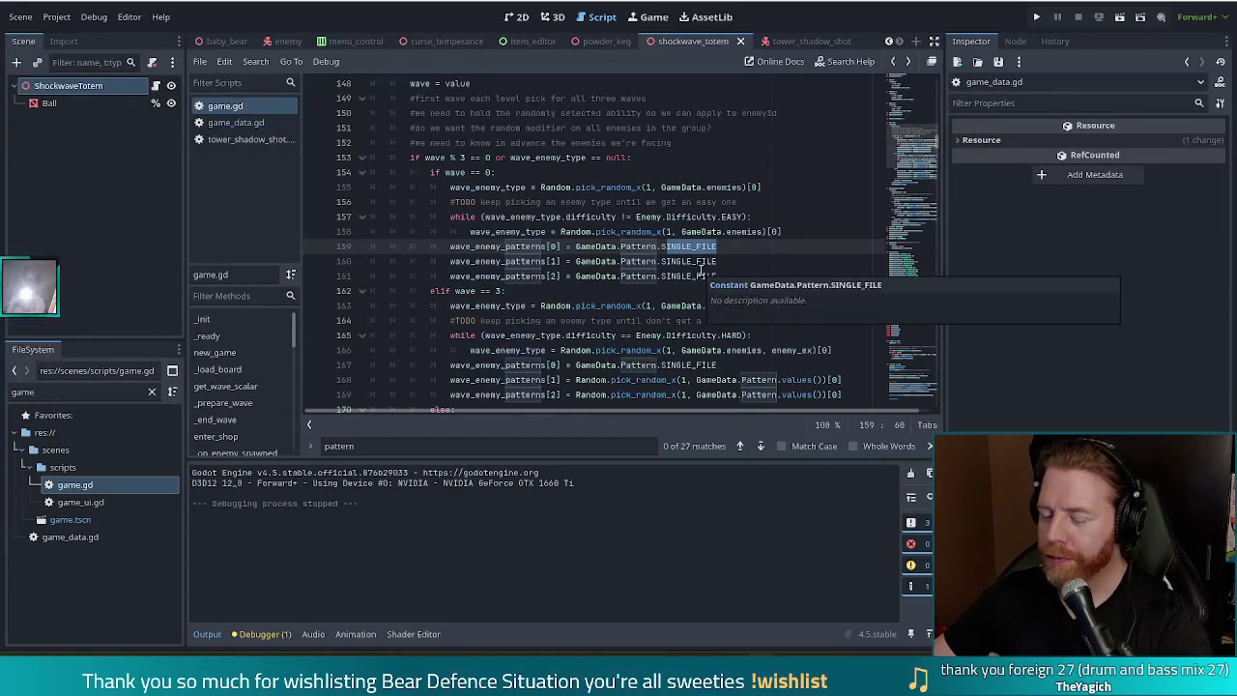
click(578, 291)
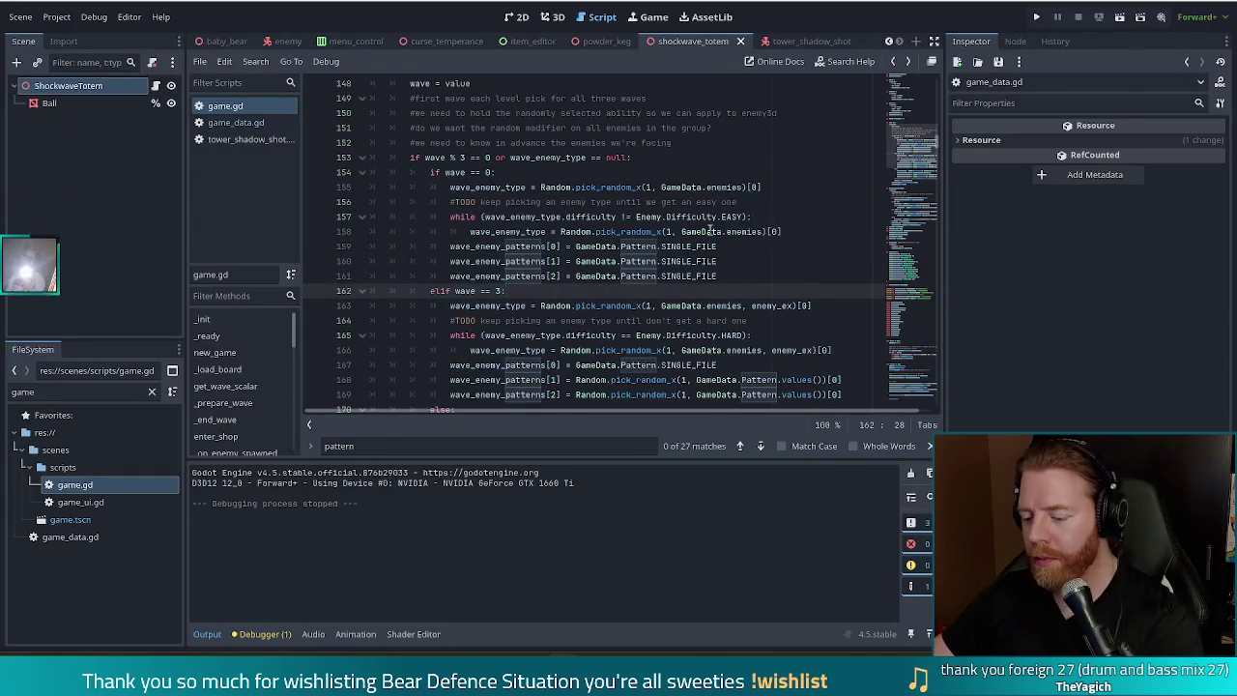
mouse_move(706, 233)
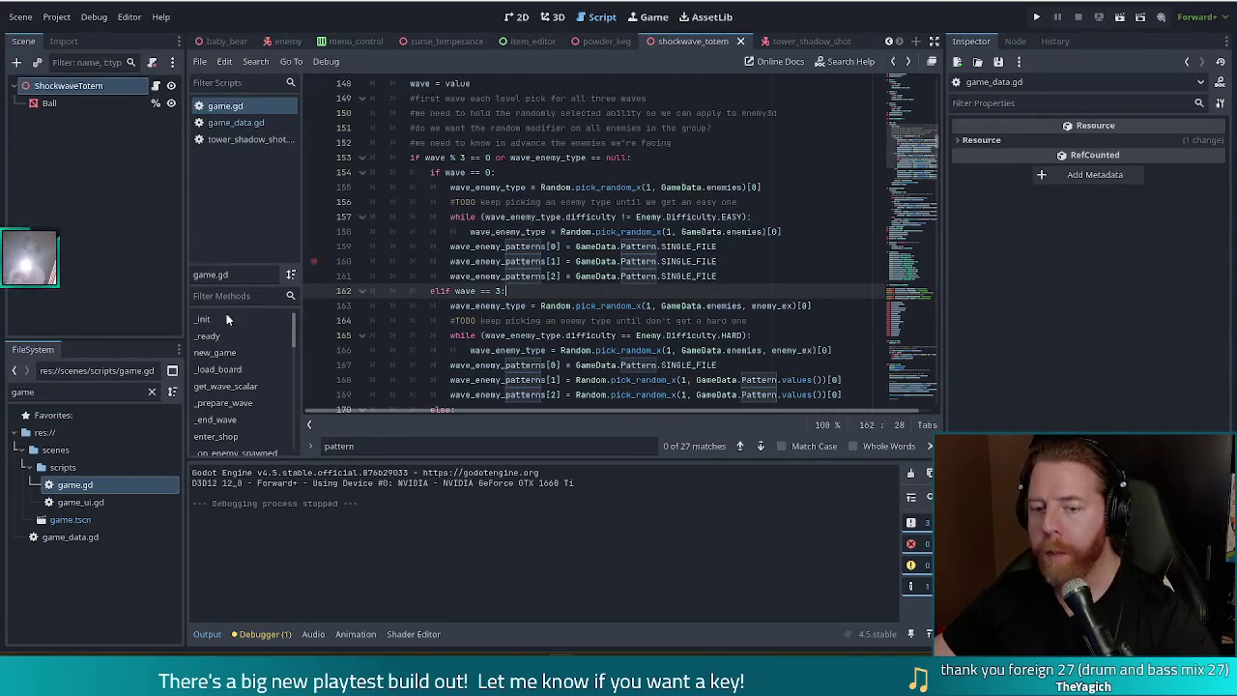
double_click(87, 391)
Step: Filter the FileSystem by 'console' and open console.gd at _set_enemy_pattern
text(console)
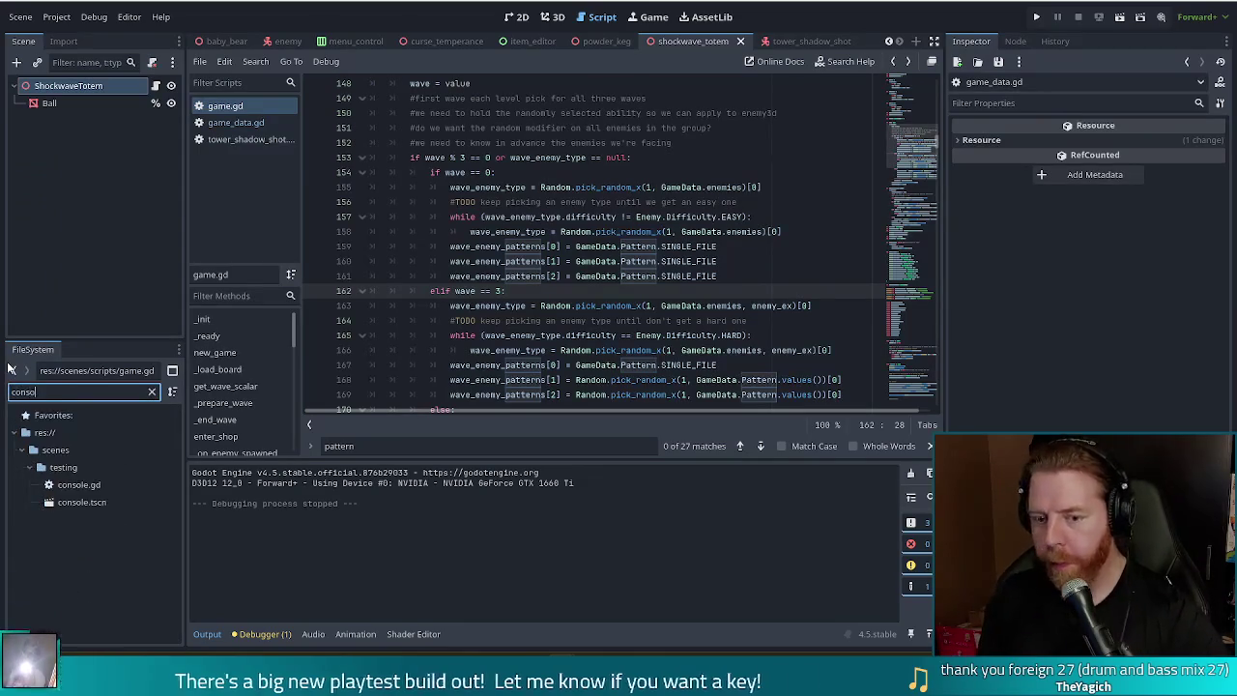
double_click(70, 490)
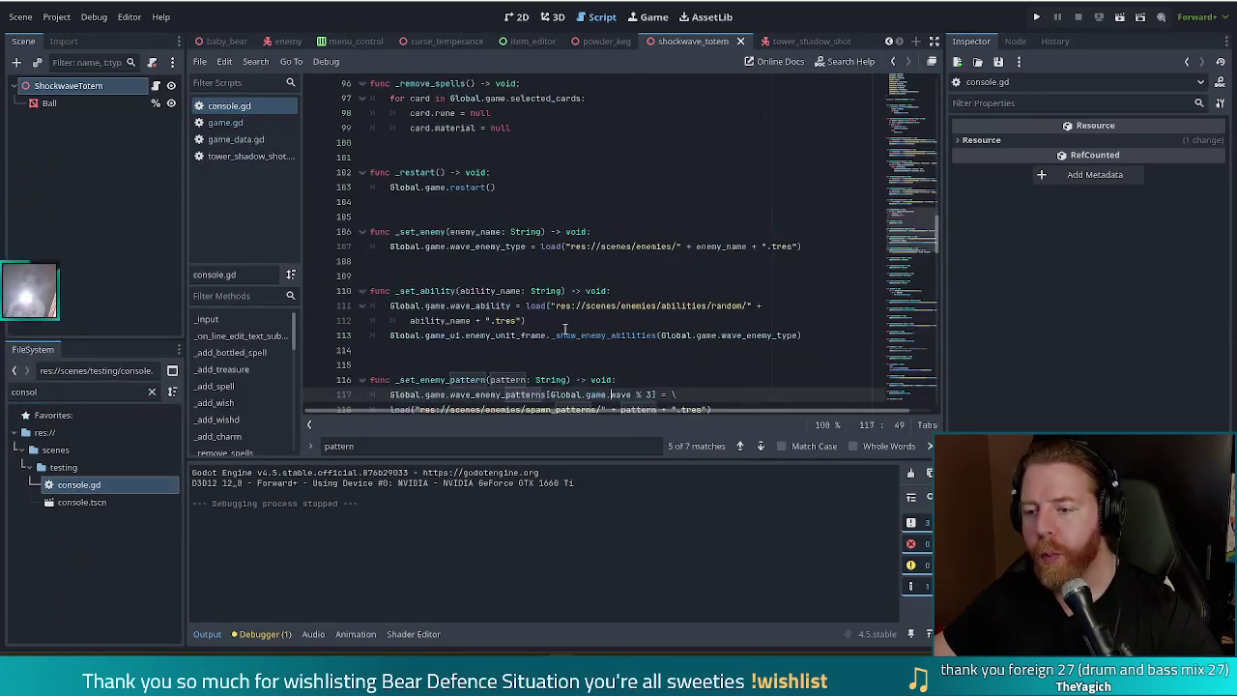
click(674, 324)
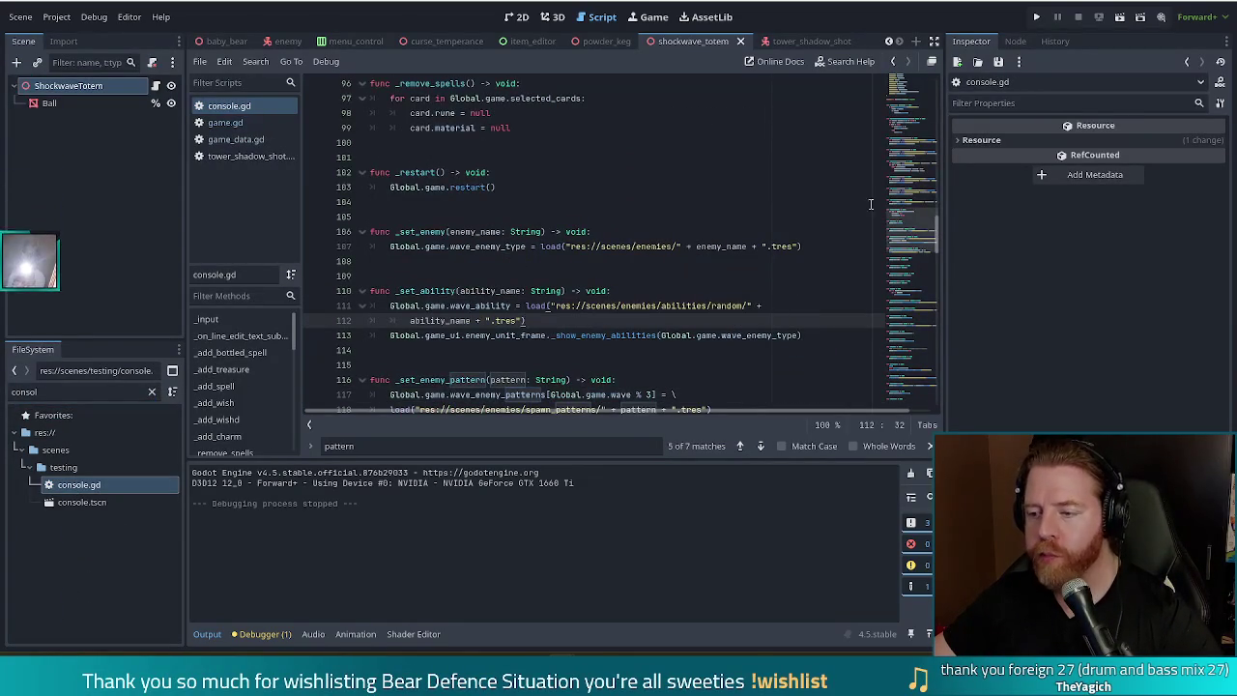
scroll(638, 309, down, 2)
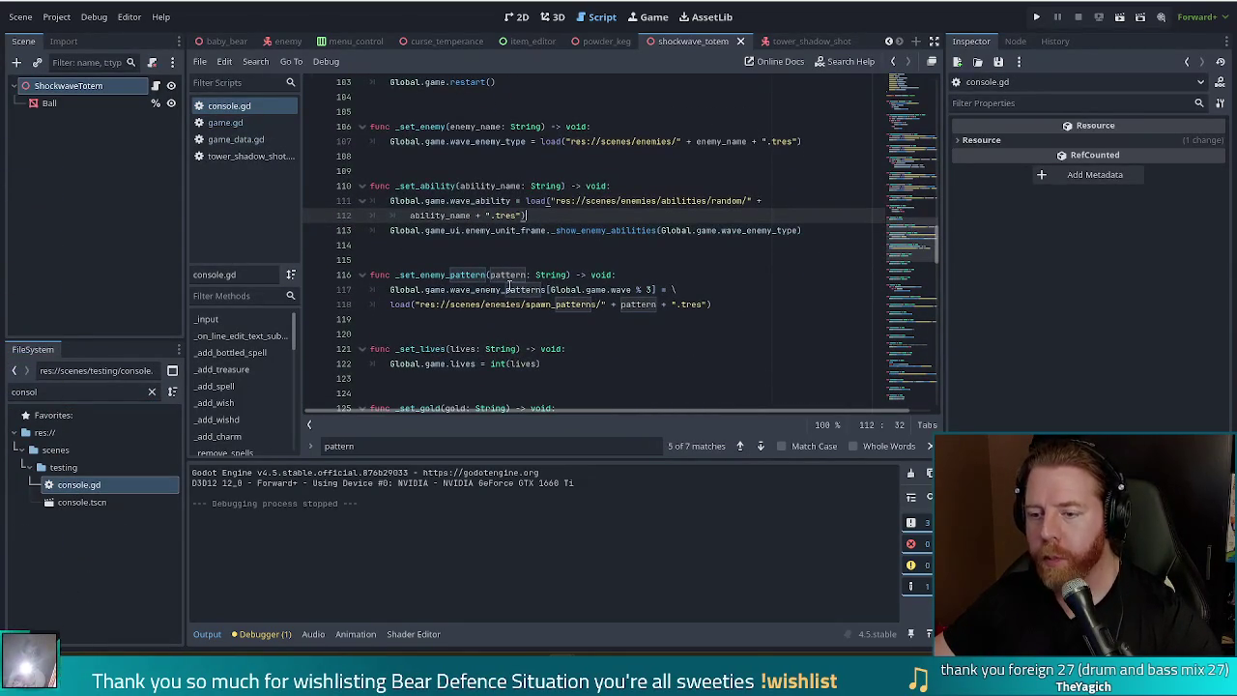
click(240, 126)
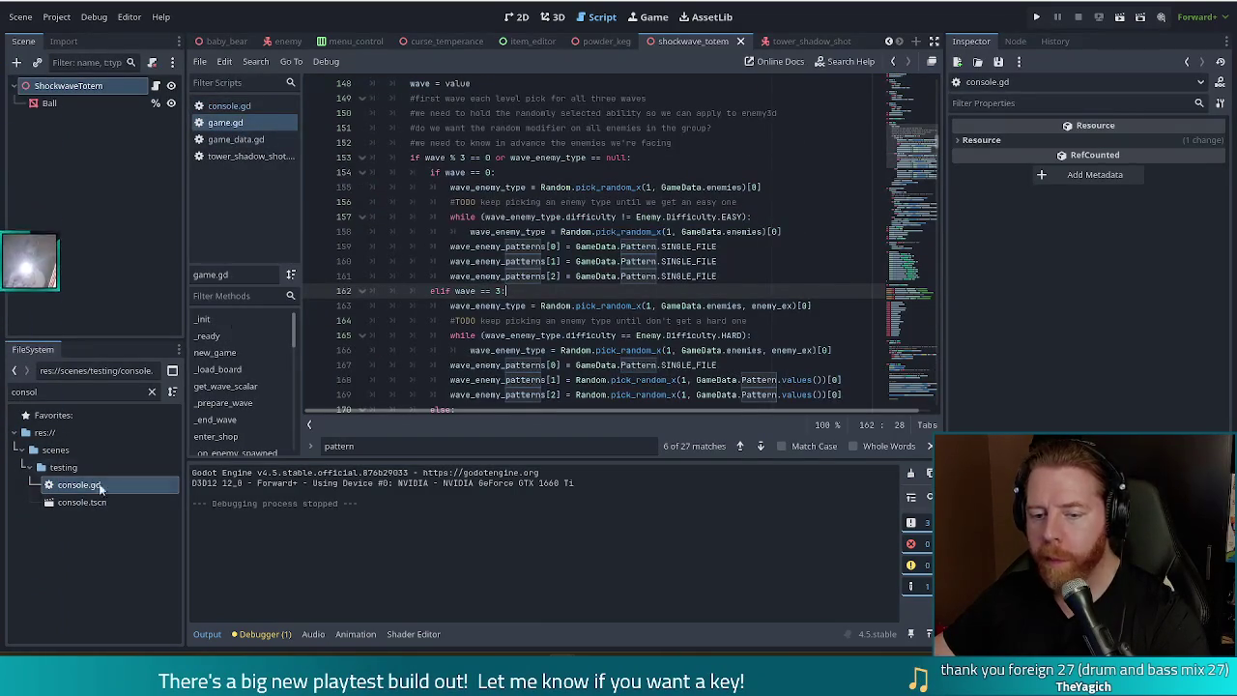
double_click(79, 485)
Step: Delete the trailing backslash and line 118's spawn-pattern load() call, ending line 117 at '='
click(607, 292)
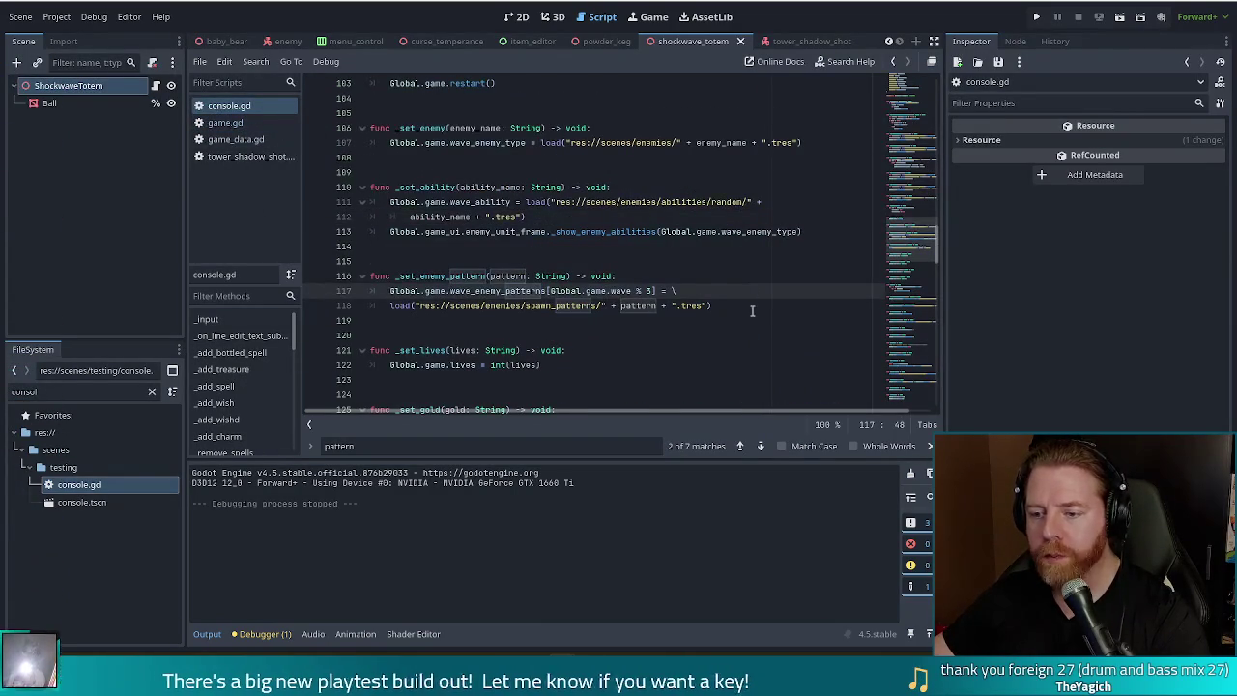
drag(716, 307, 674, 291)
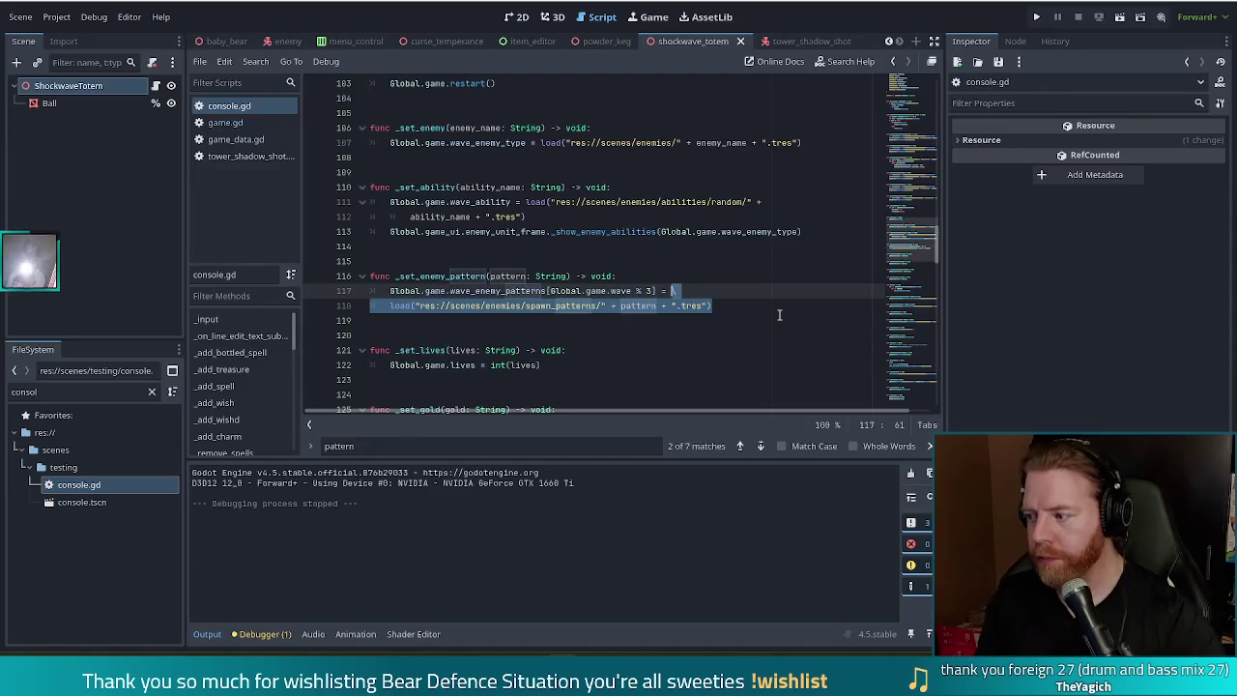
key(BackSpace)
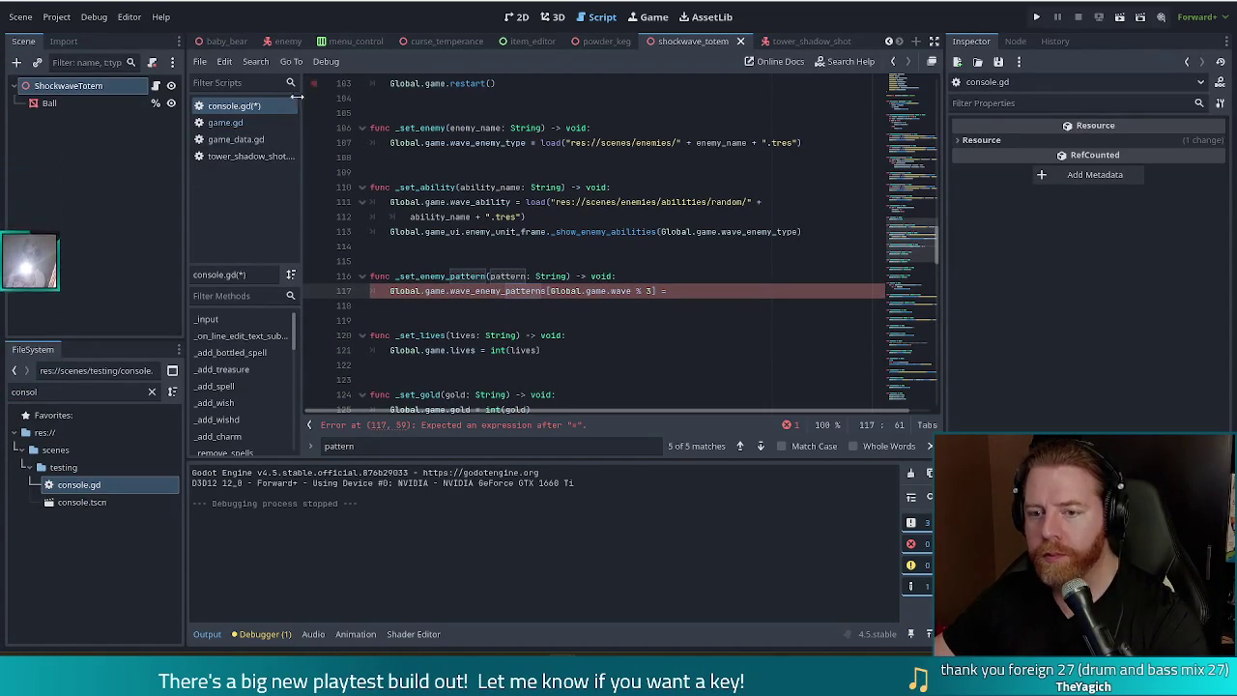
Step: Compare with game.gd, then type 'GameData.Pa' after the equals sign on console.gd line 117
click(226, 123)
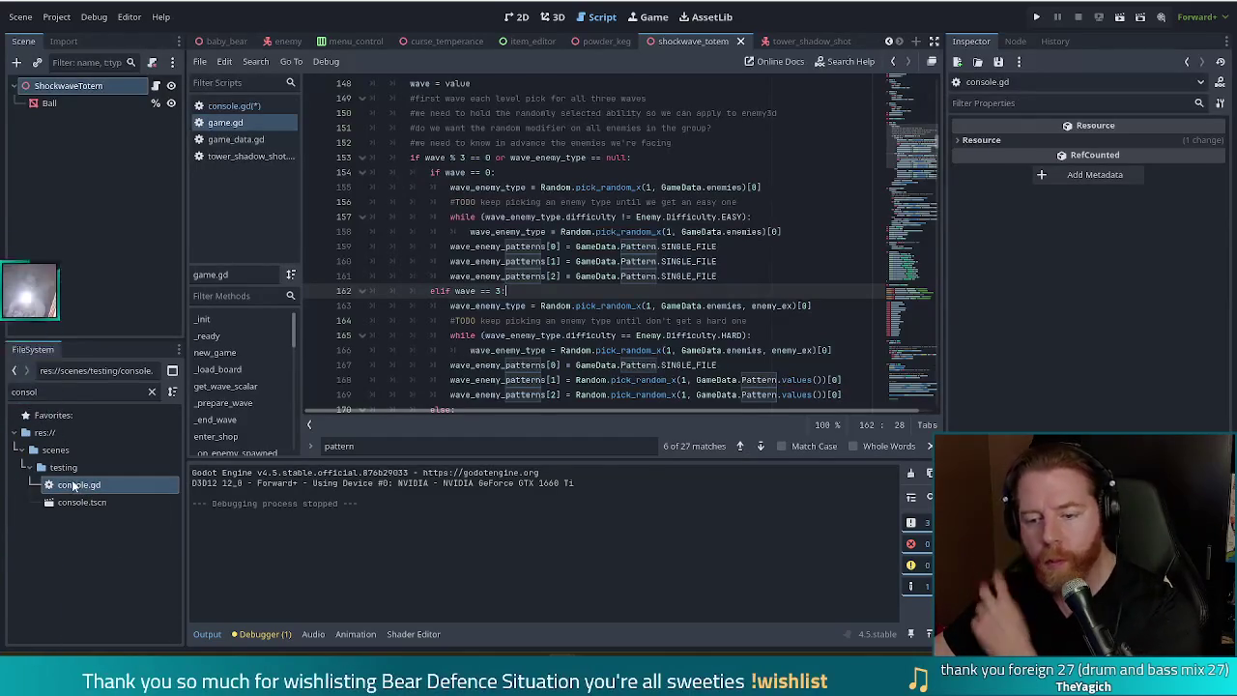
double_click(77, 483)
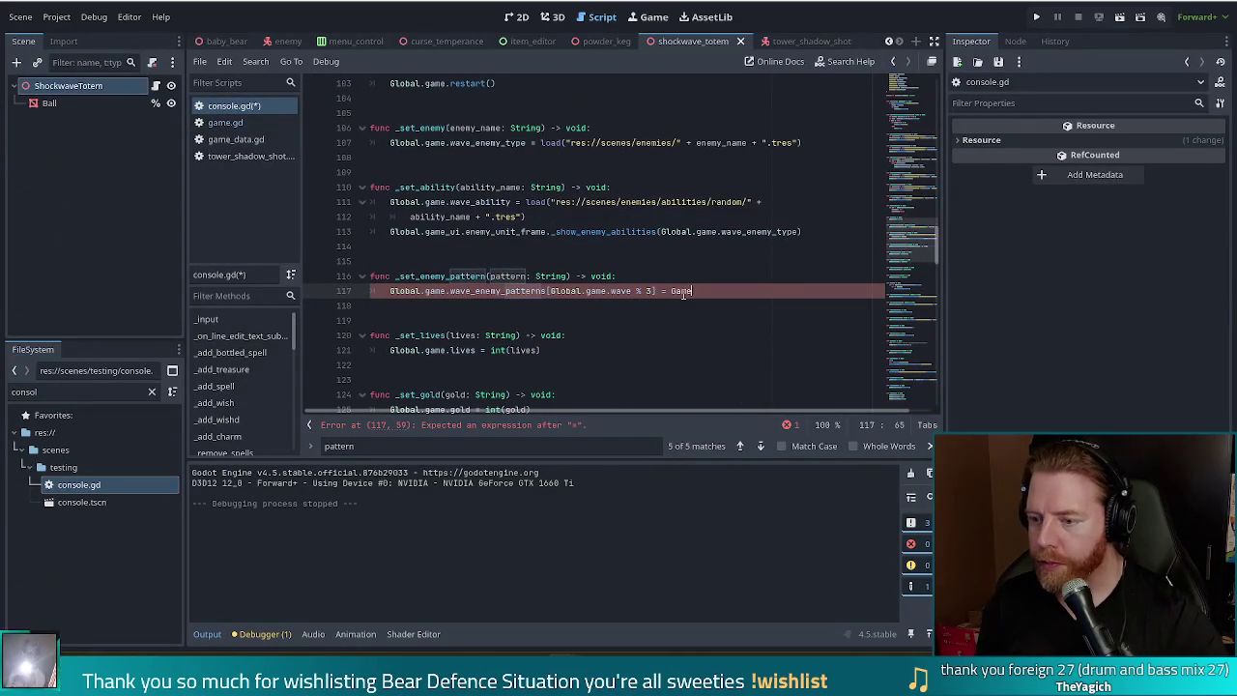
text(GameData)
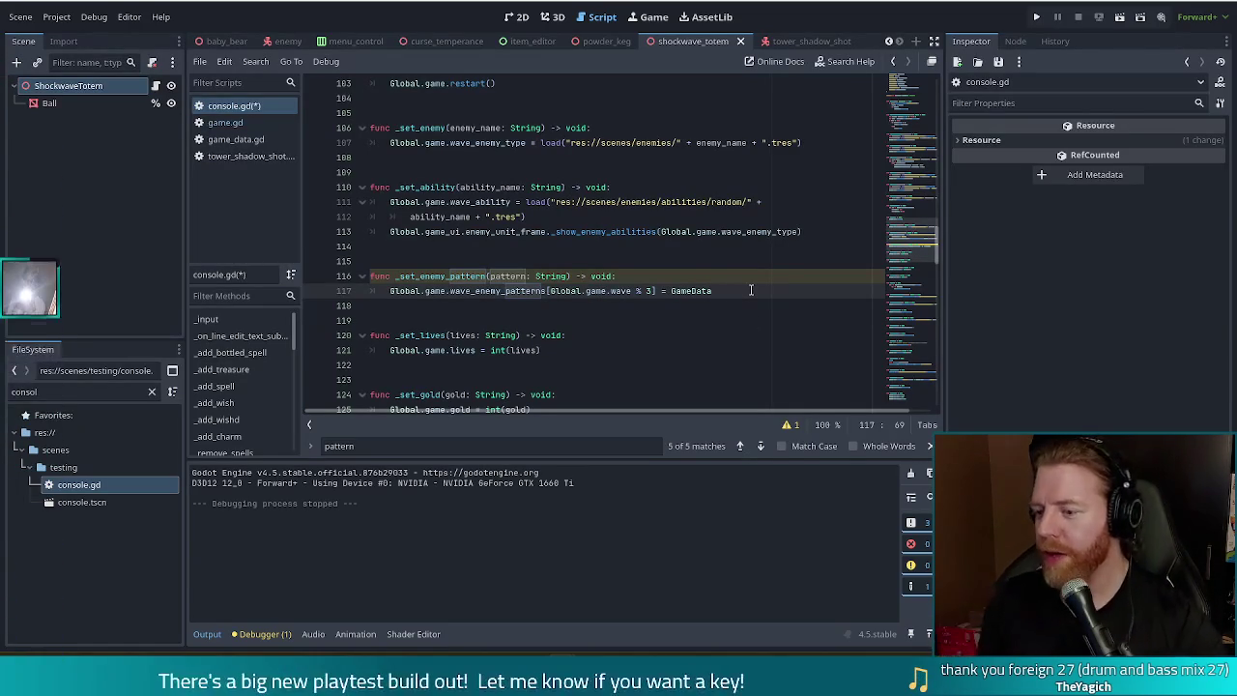
text(.Pa)
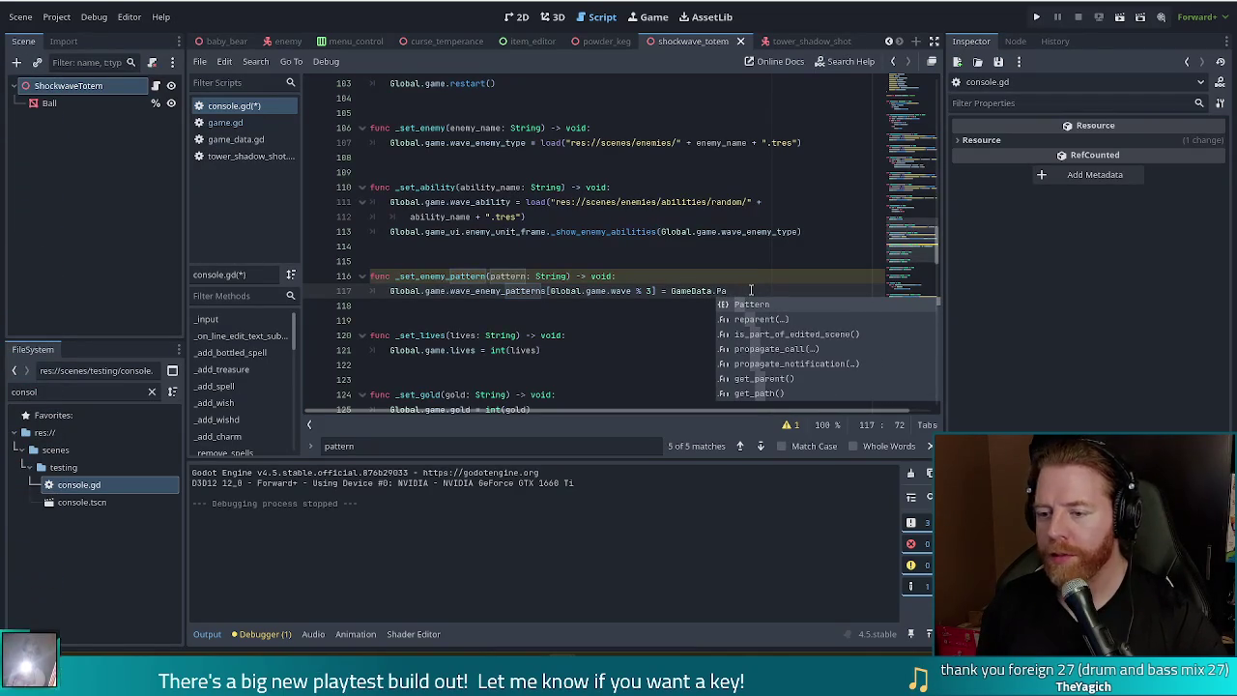
Step: Replace the GameData reference on line 117 with int(pattern) and save console.gd
key(BackSpace)
key(BackSpace)
key(BackSpace)
key(BackSpace)
key(BackSpace)
key(BackSpace)
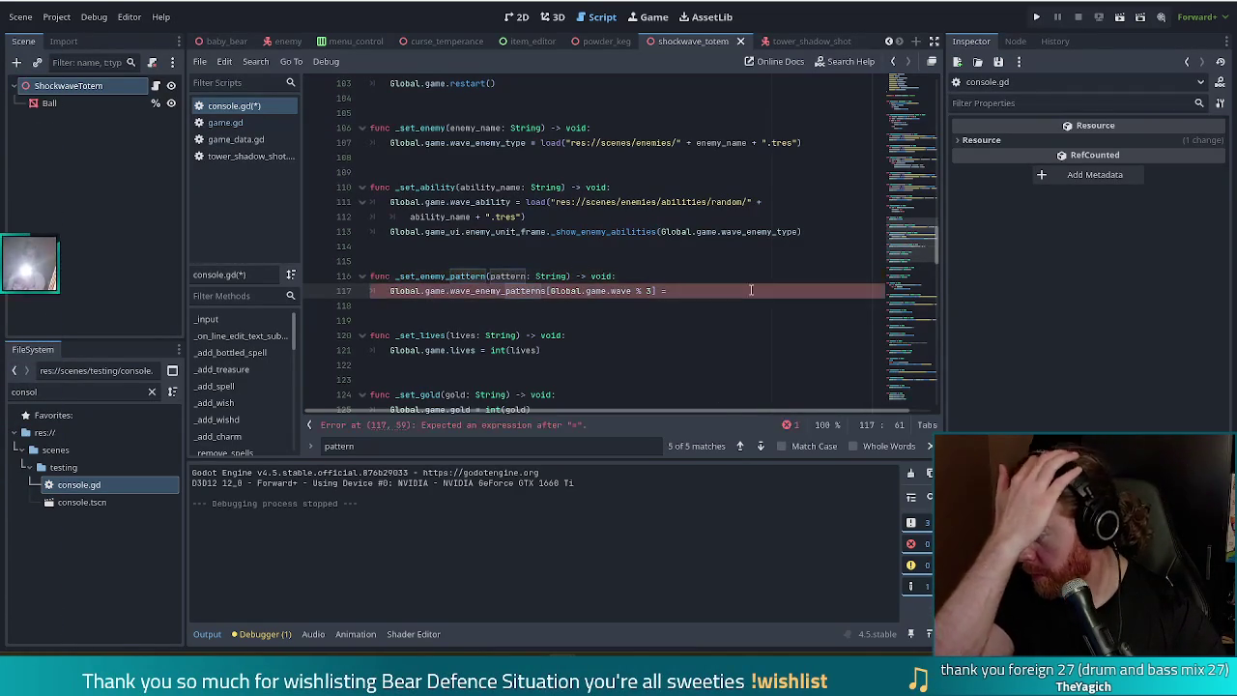
text(int()
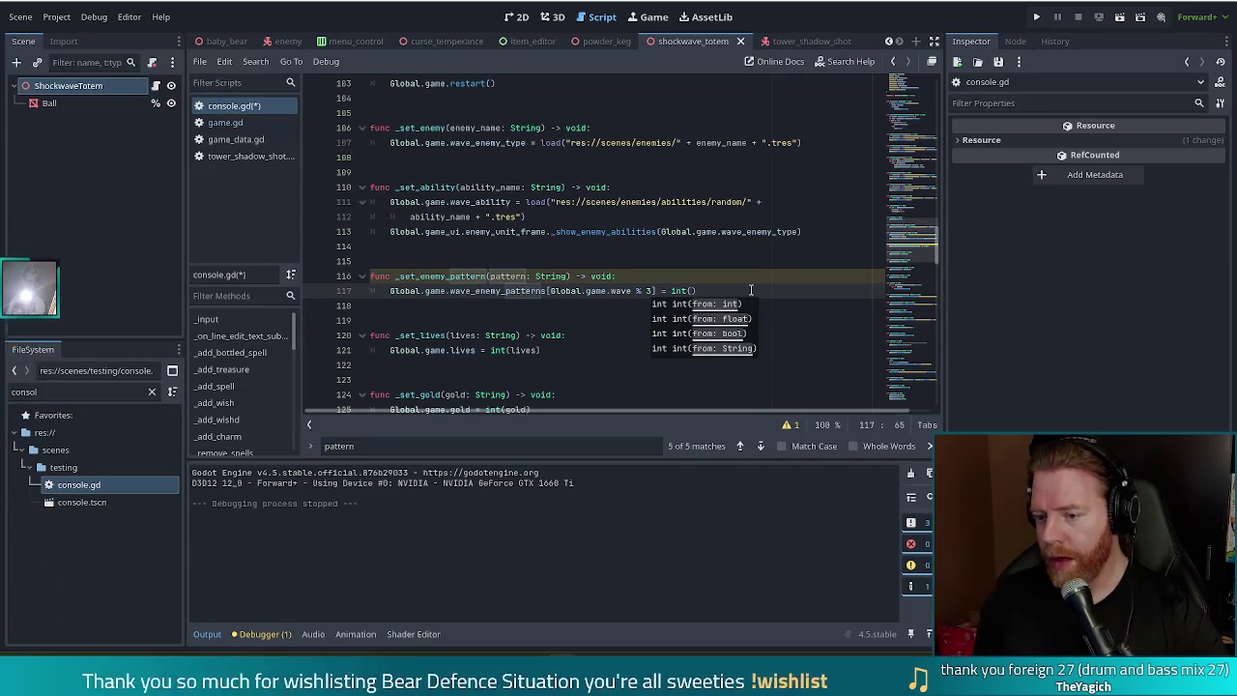
text(pattern)
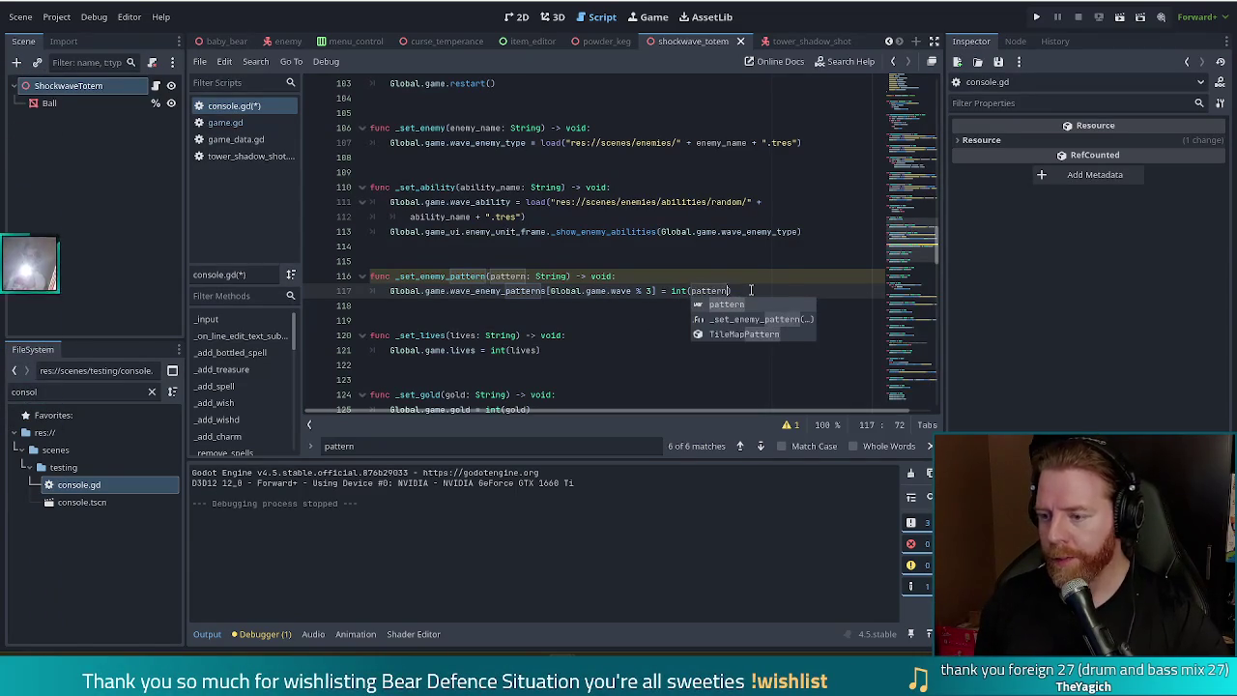
key(ctrl+s)
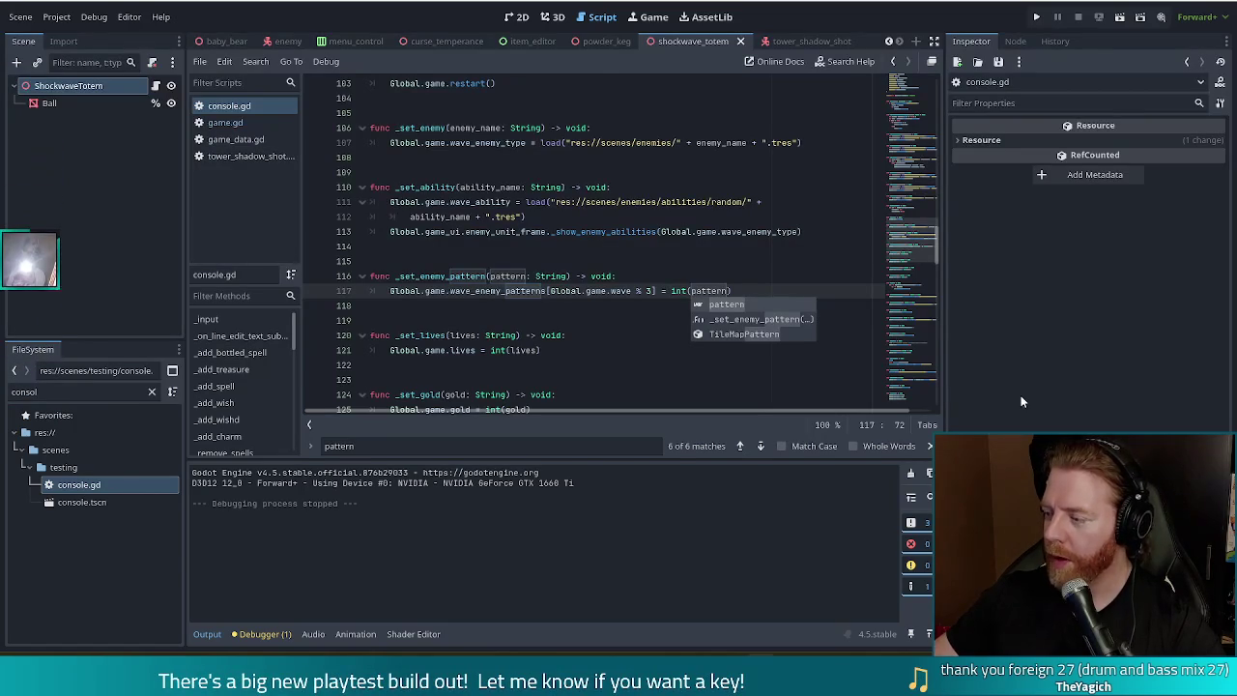
Step: Fix the '% 3' spacing inside the wave_enemy_patterns index brackets
click(638, 290)
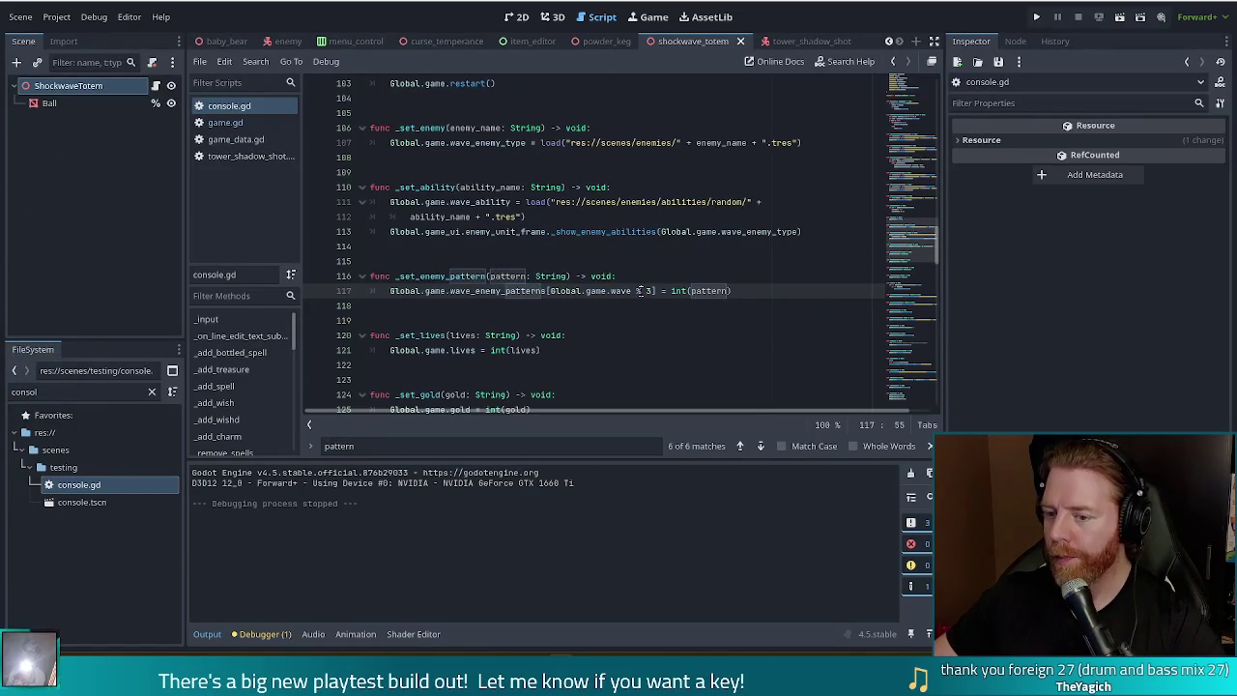
text(%)
click(766, 290)
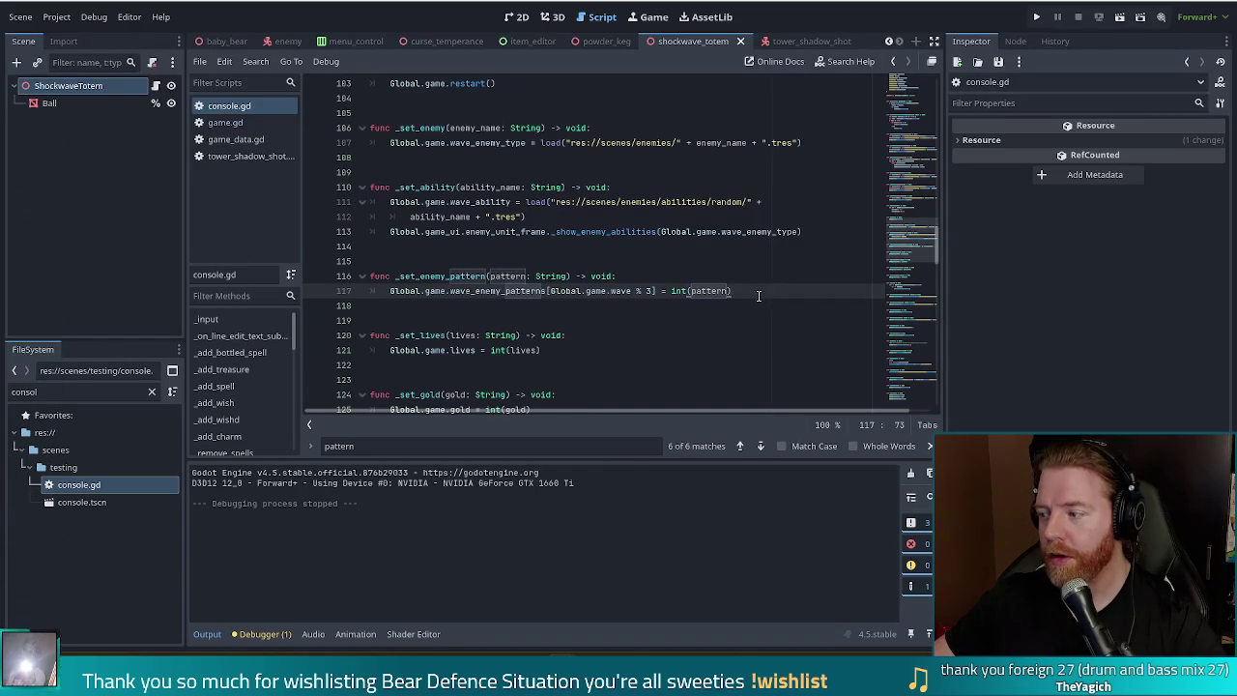
Step: Check the Pattern enum in game_data.gd, then run the project
click(232, 124)
click(227, 140)
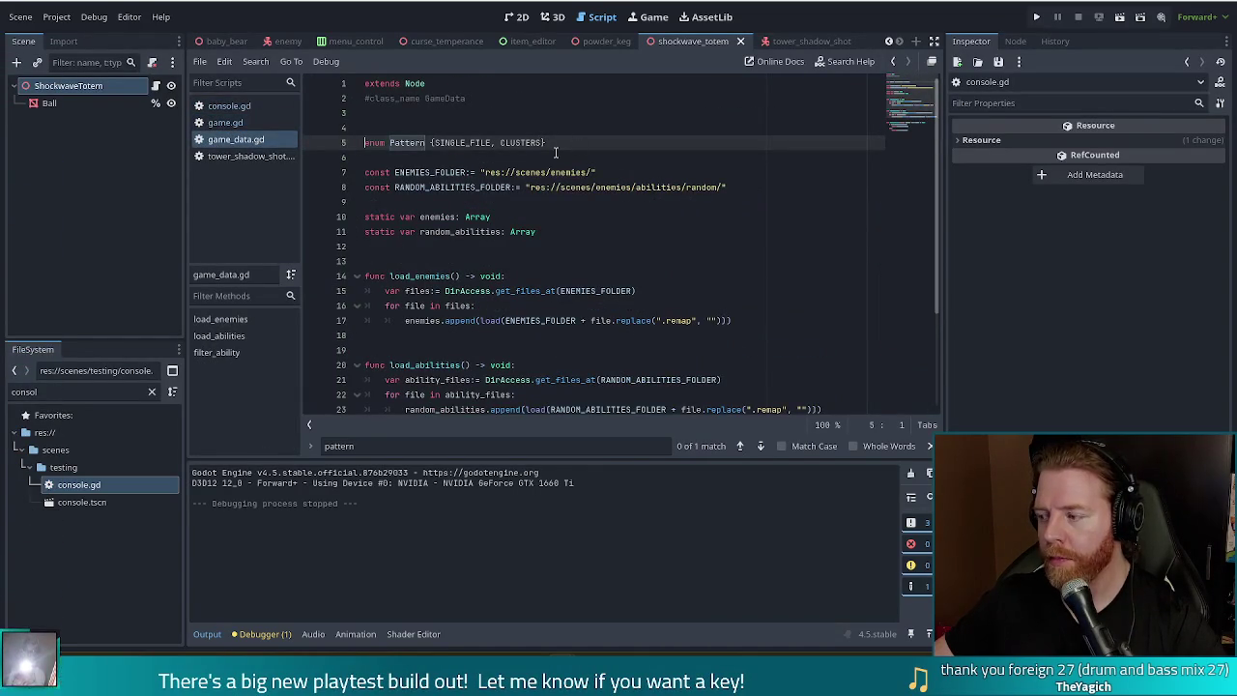
click(1037, 18)
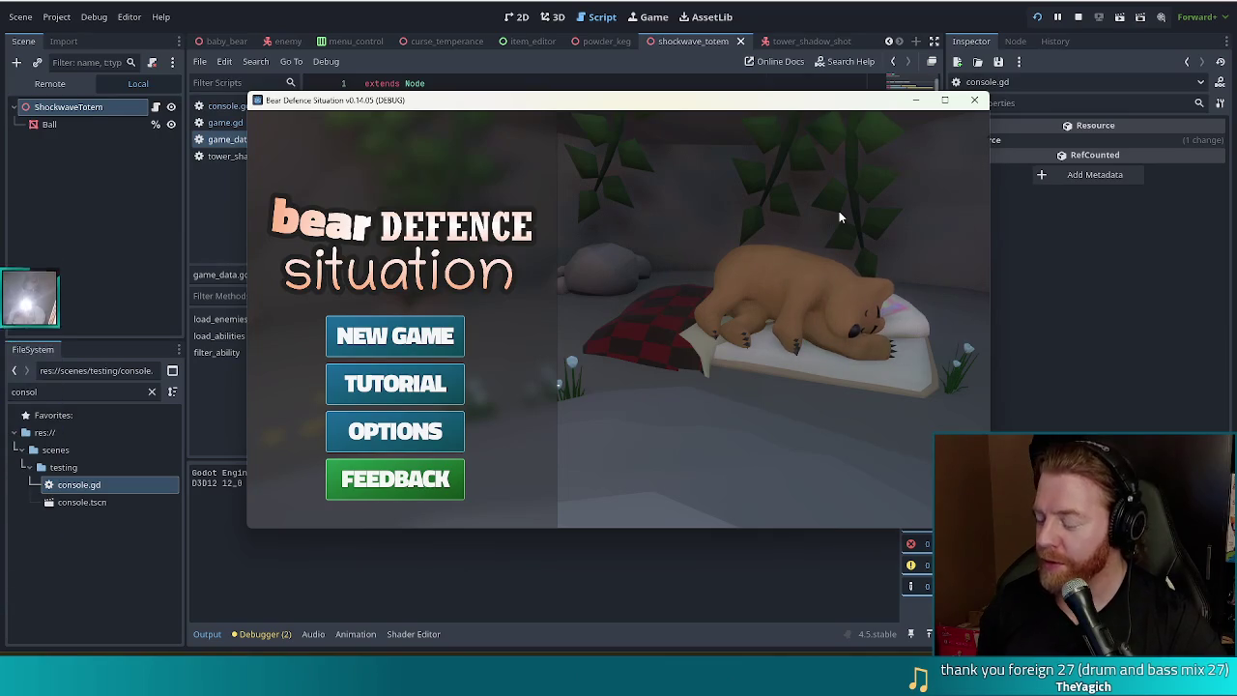
Step: Start a new game and buy the Key for 5 gold at the shop
click(437, 338)
click(709, 294)
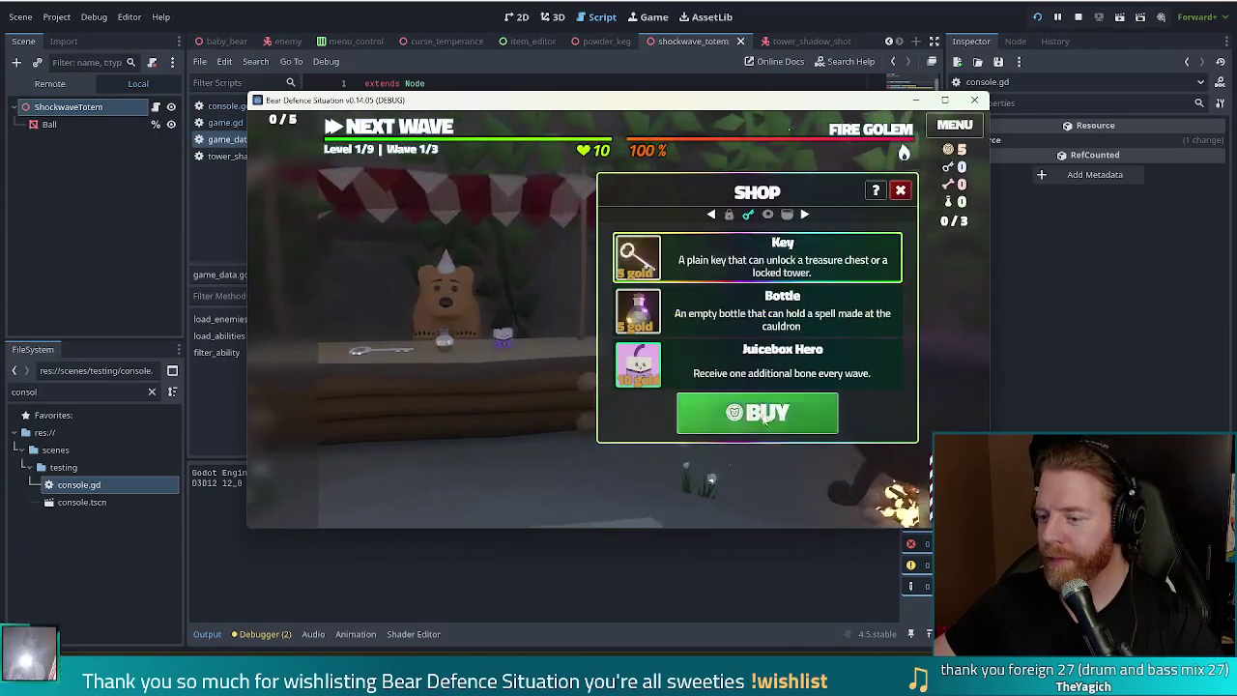
click(751, 416)
key(Escape)
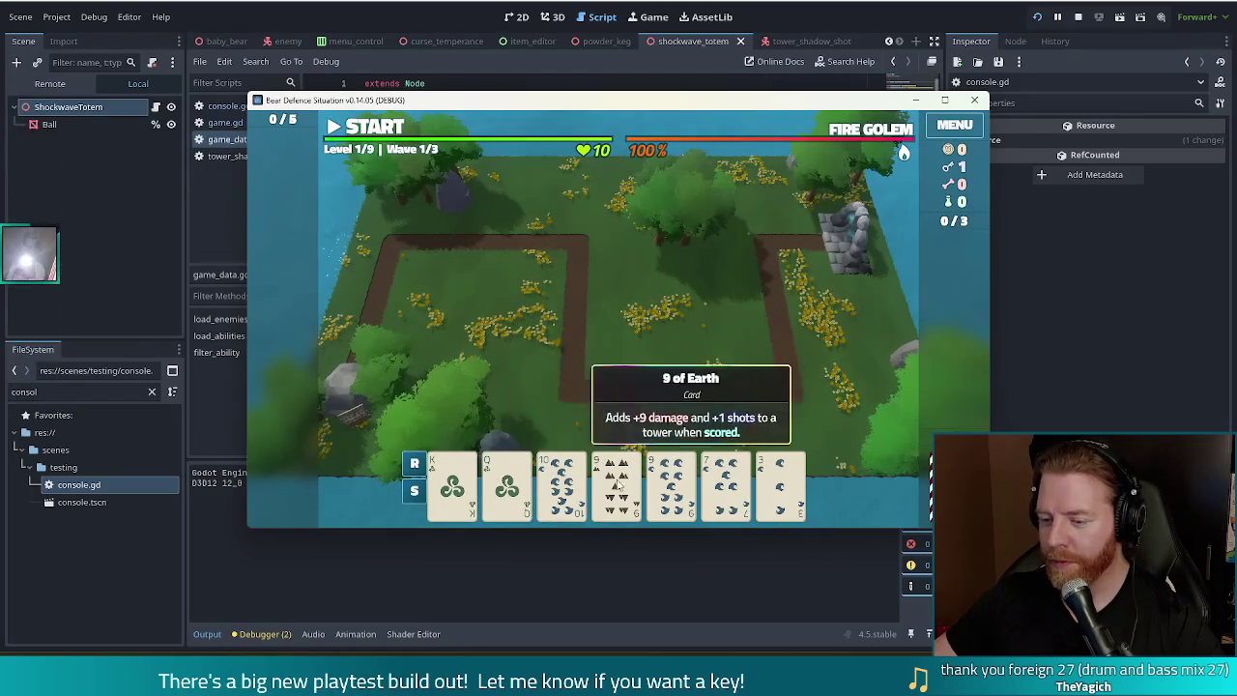
Step: Open the Ballista build and discard cards to redraw the hand
click(527, 464)
click(677, 414)
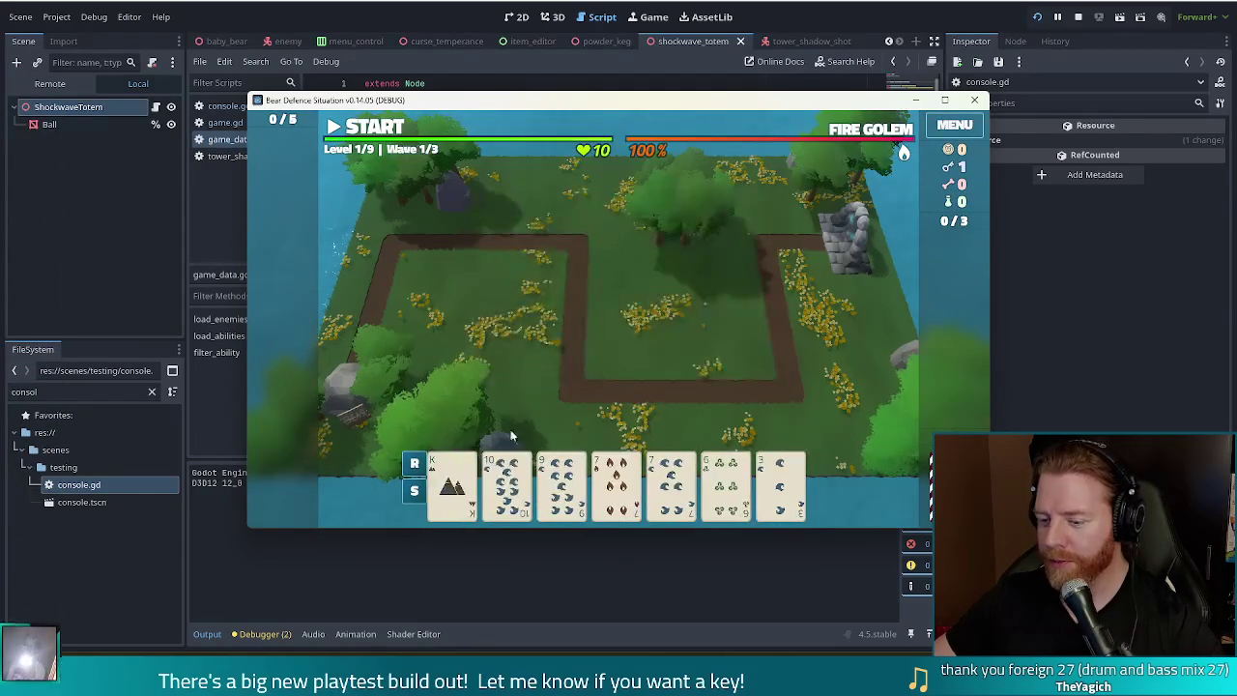
click(525, 421)
click(657, 413)
Step: Play a Water Flush (King, 10, 9, 7, 5) as a Shadow Tower
click(454, 483)
click(506, 483)
click(562, 483)
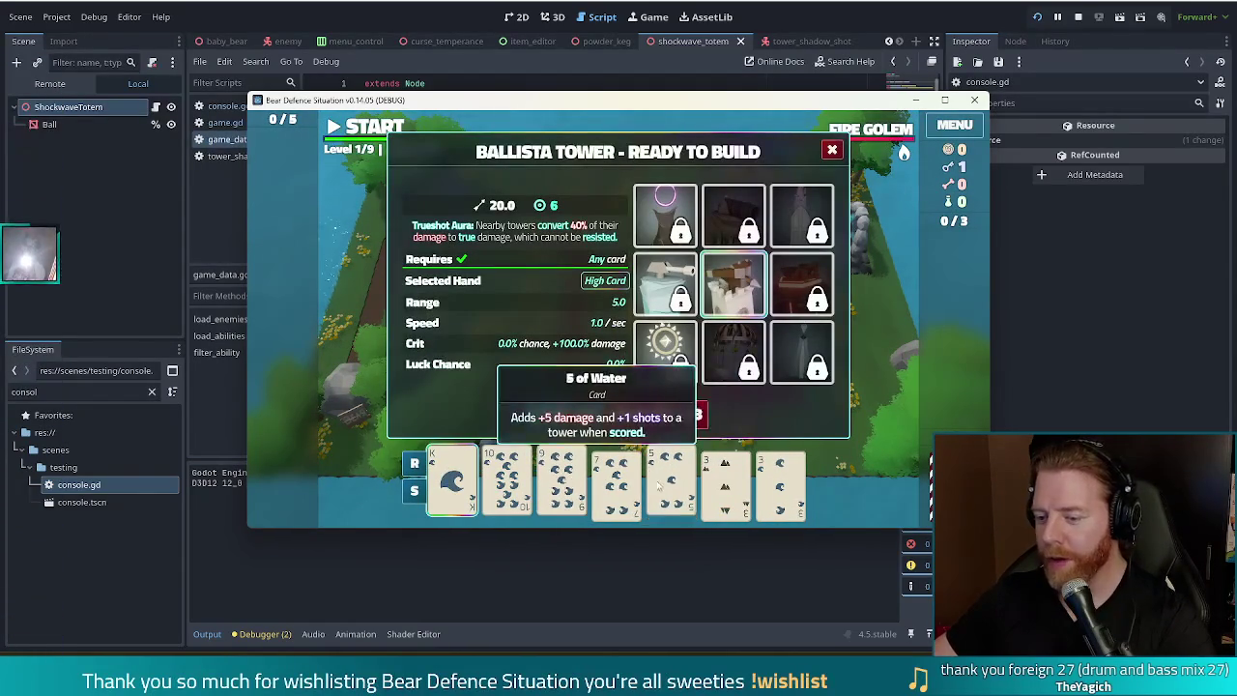
click(617, 484)
click(672, 483)
click(690, 222)
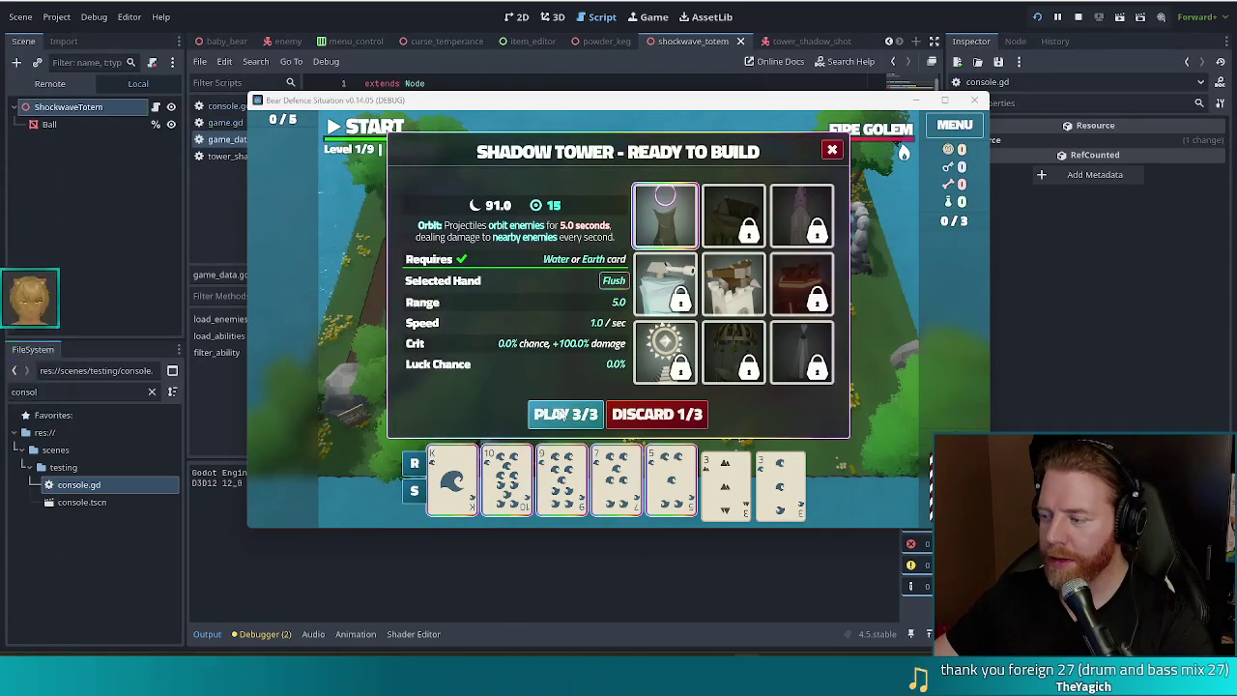
click(560, 414)
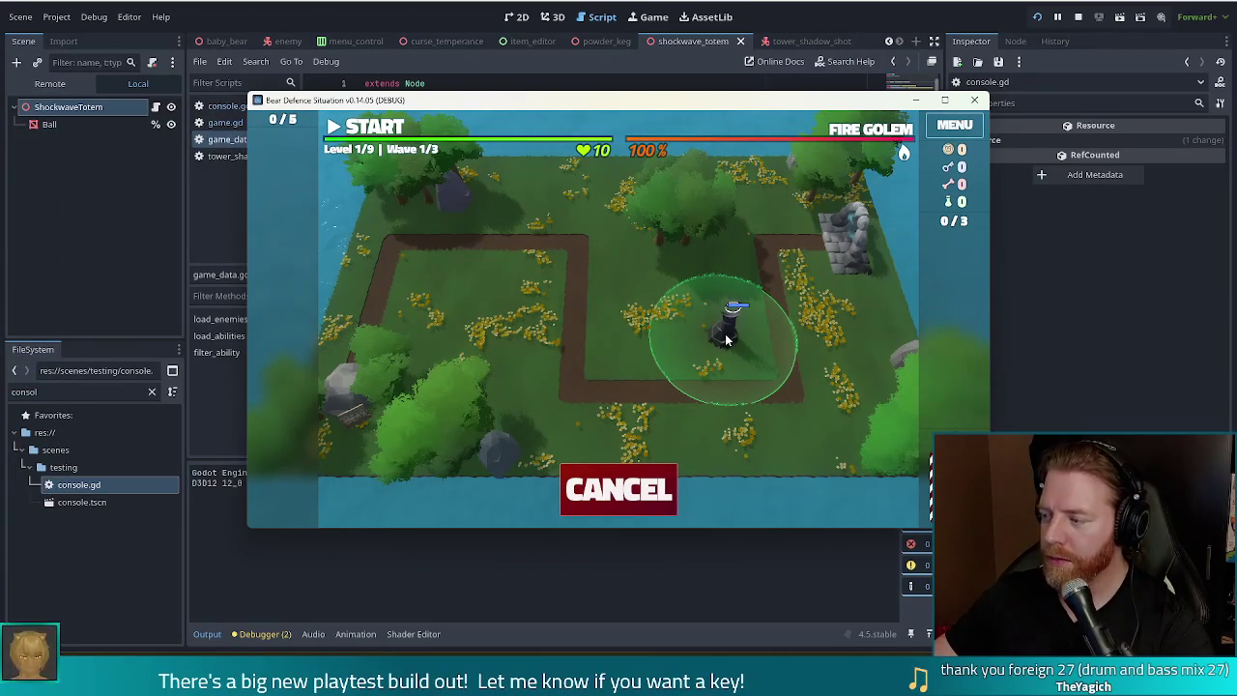
Step: Place a Shadow Tower in the path bend, play a Two Pair of 2s for a second tower, and open the console
click(727, 339)
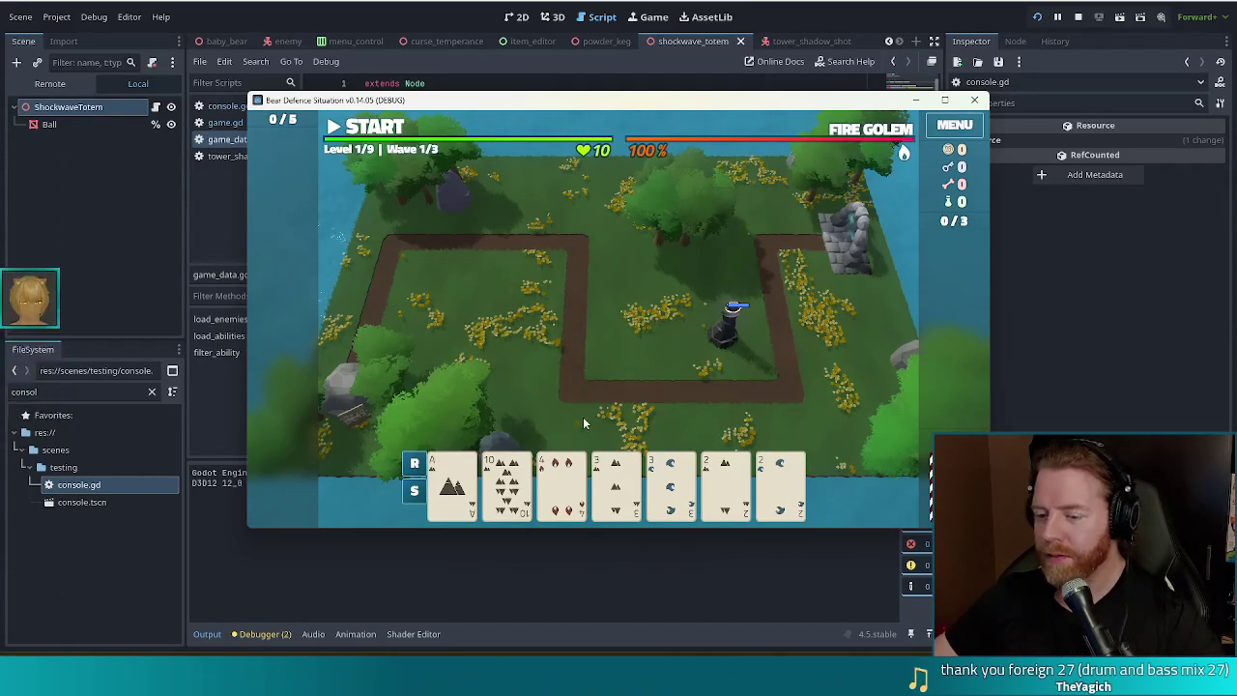
click(725, 483)
click(780, 483)
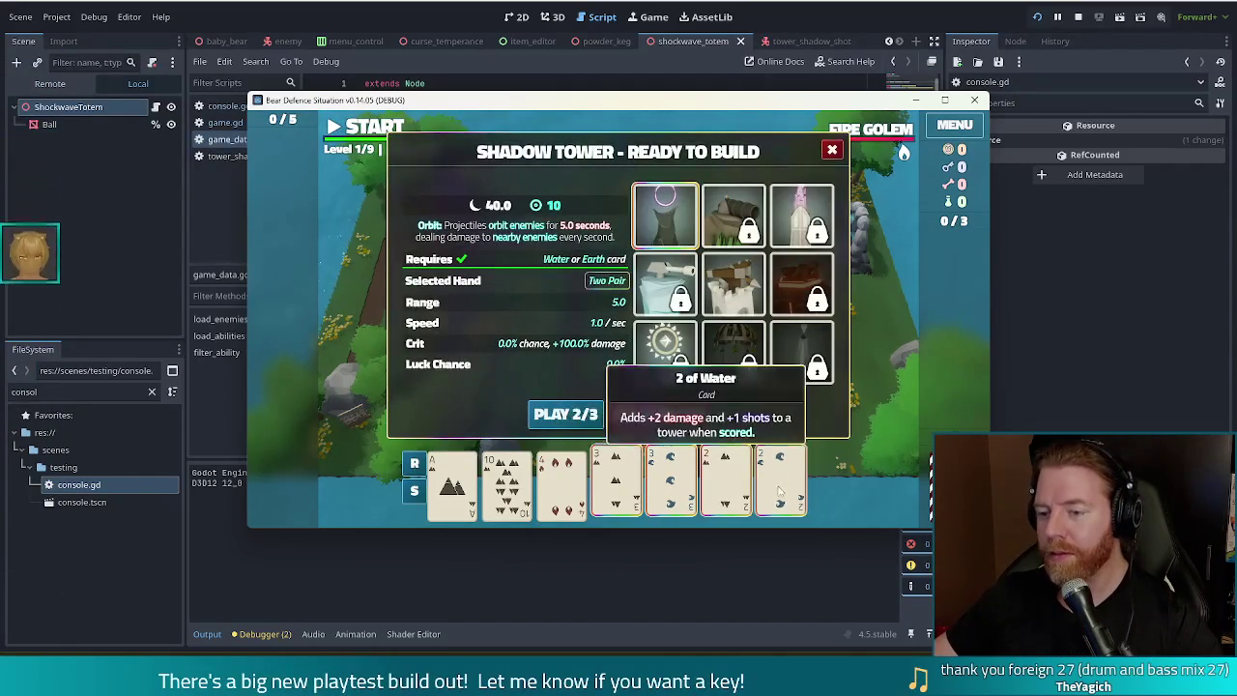
click(565, 414)
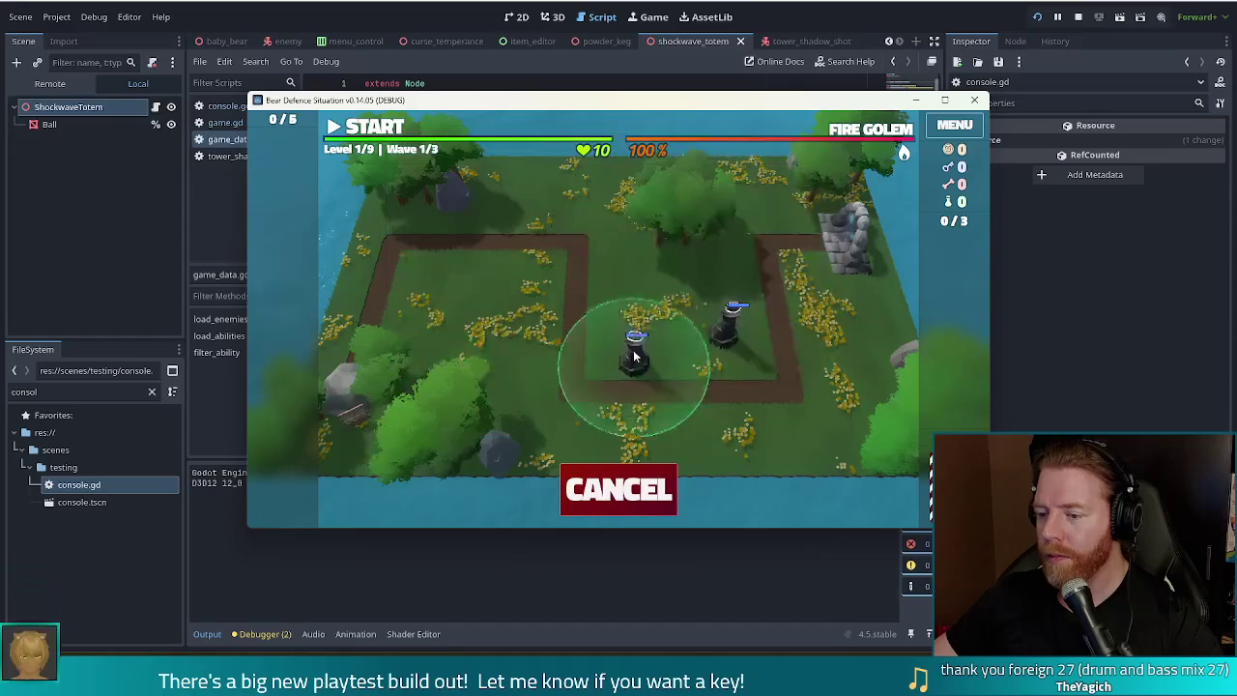
click(528, 282)
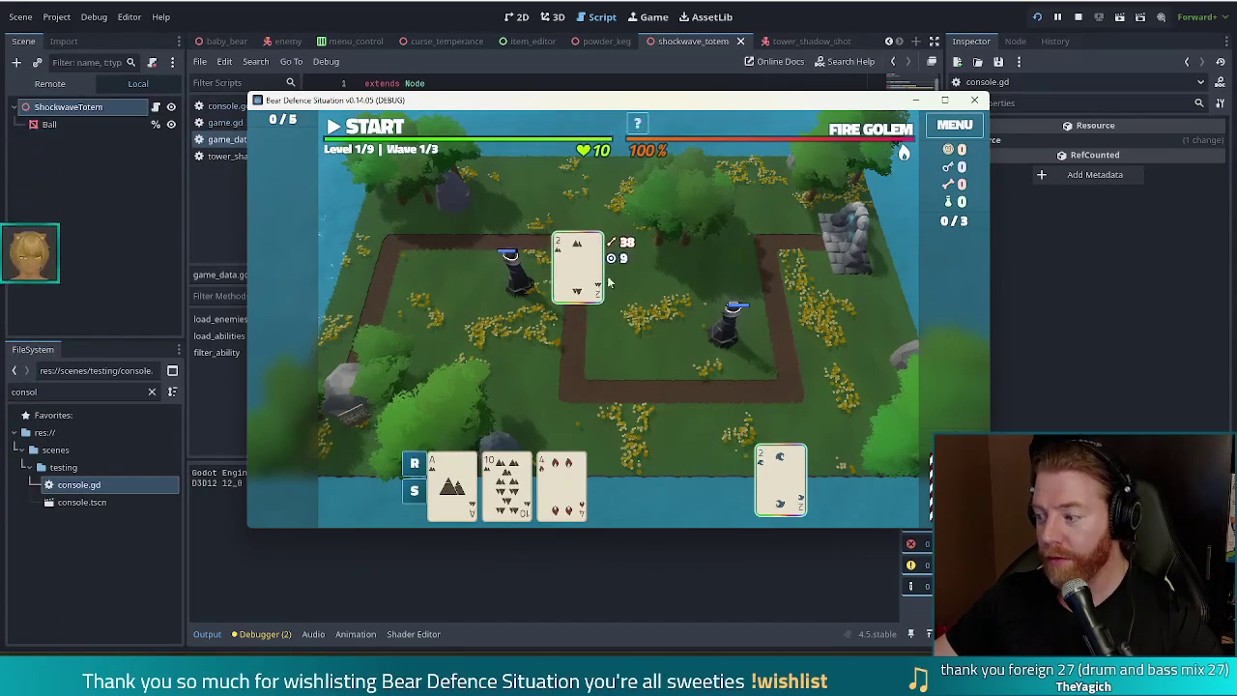
key(grave)
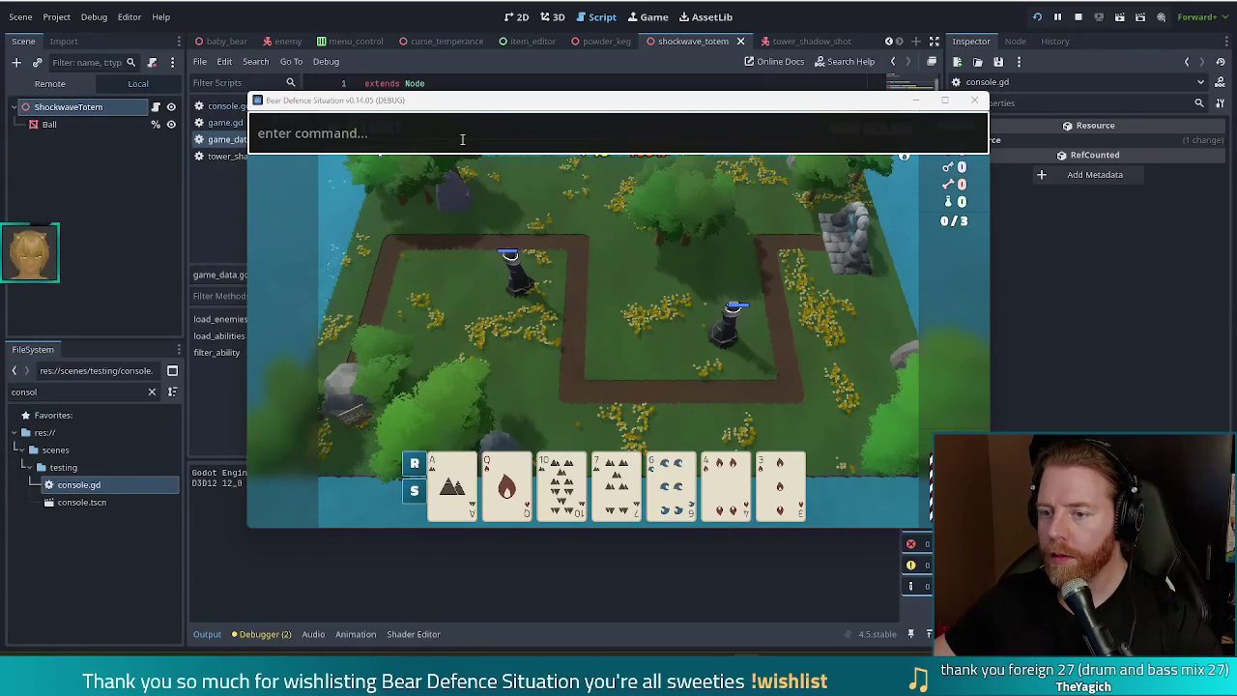
Step: Check console.gd for the command, then run set_enemy_pattern 1 in the game console
text(set_)
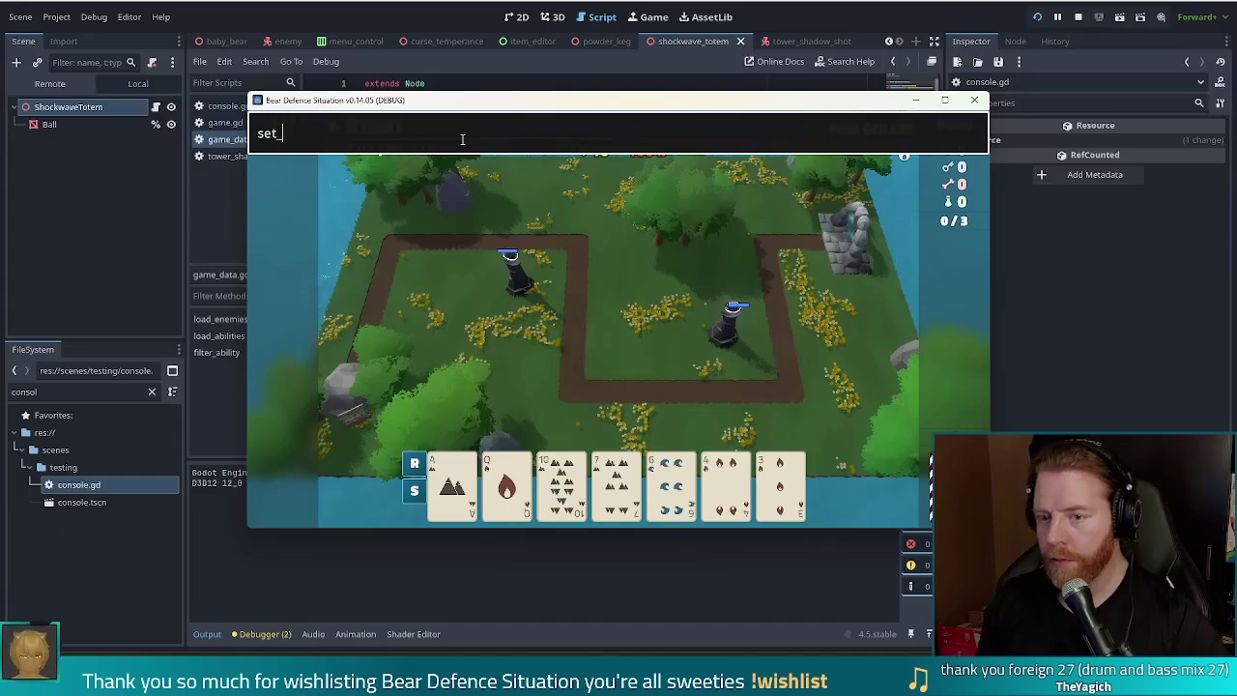
key(alt+Tab)
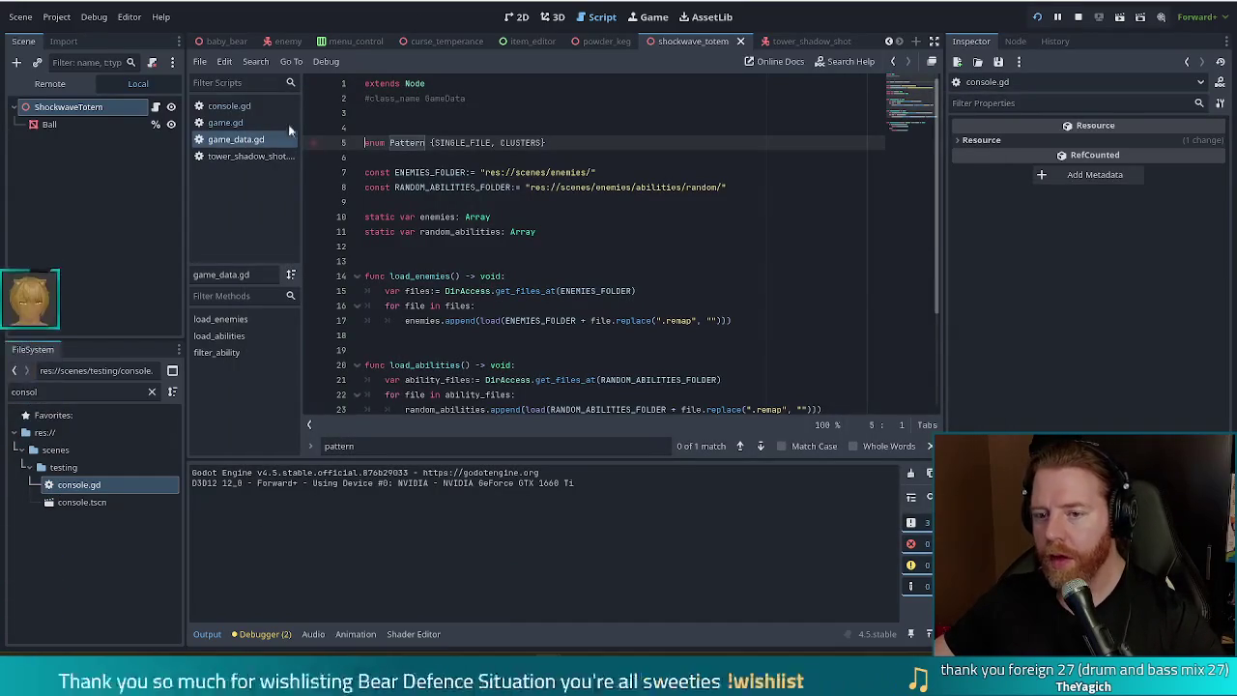
click(229, 108)
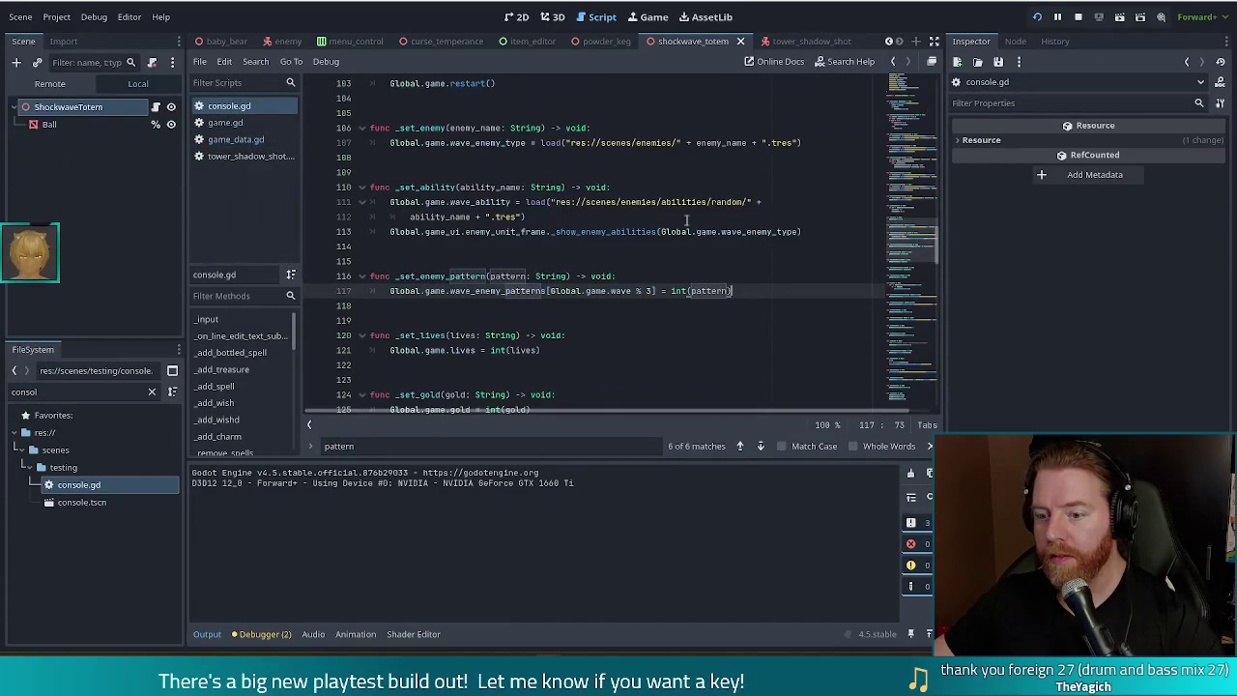
key(alt+Tab)
text(enemy)
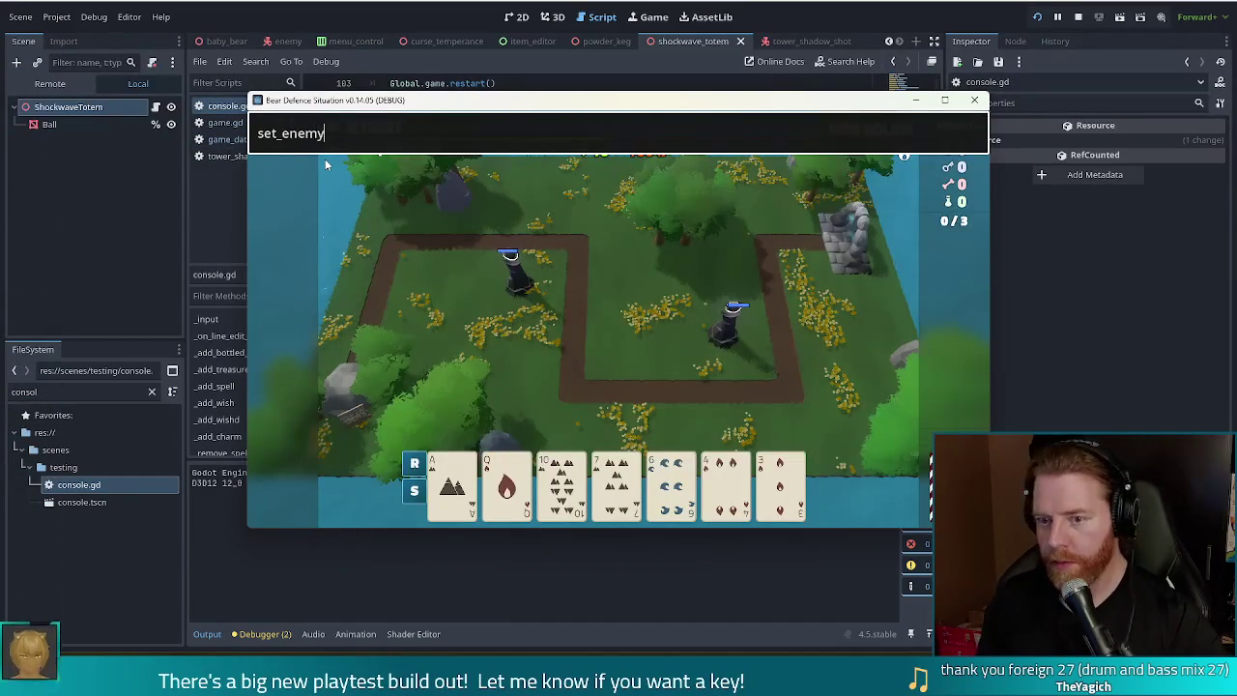
text(_pattern )
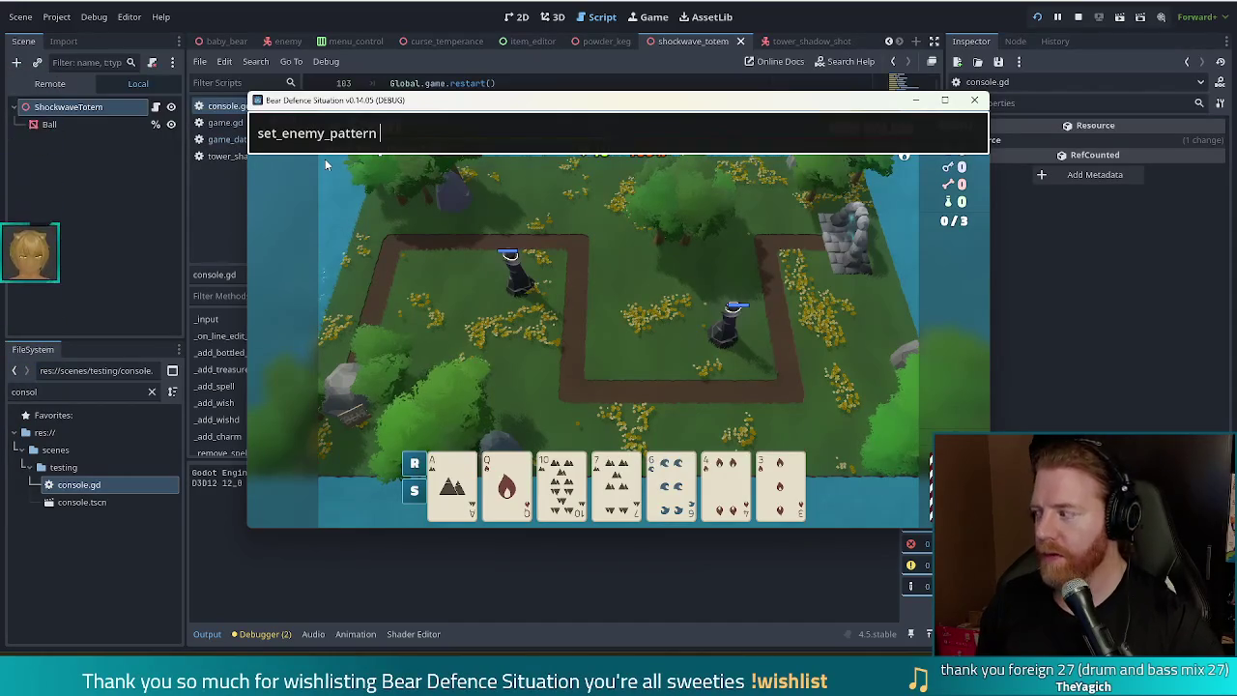
text(1)
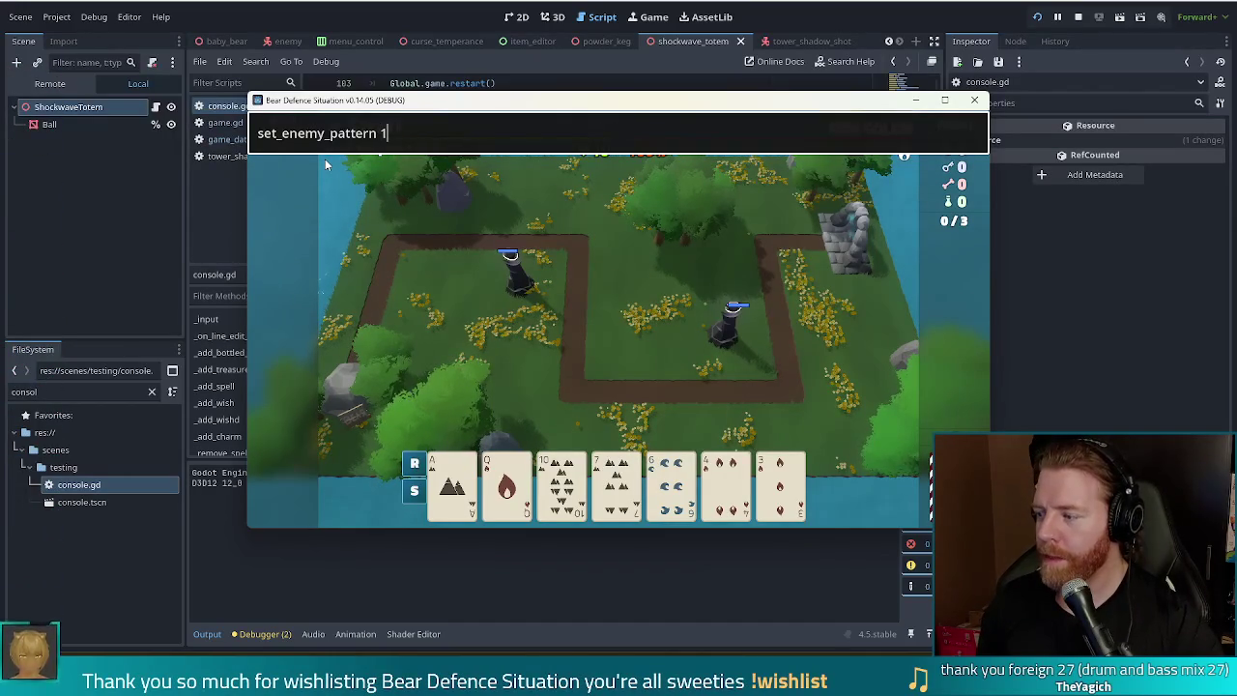
key(Return)
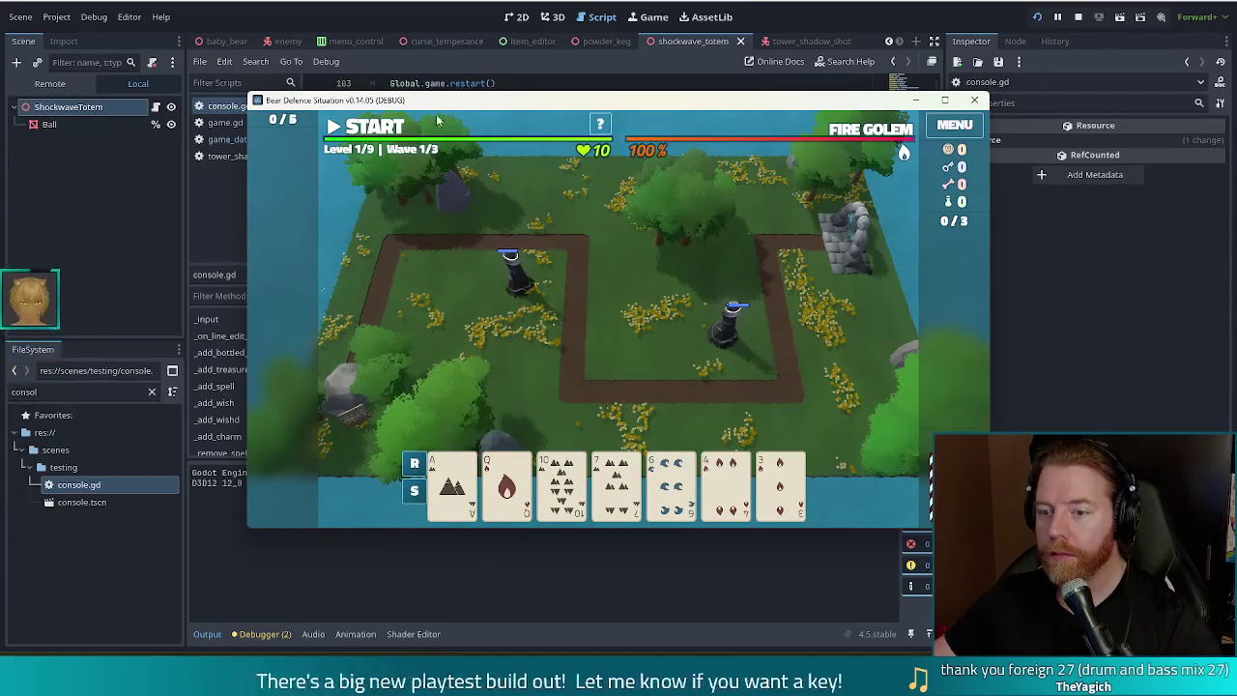
Step: Start the first wave and dismiss the Wave Complete summary
mouse_move(877, 133)
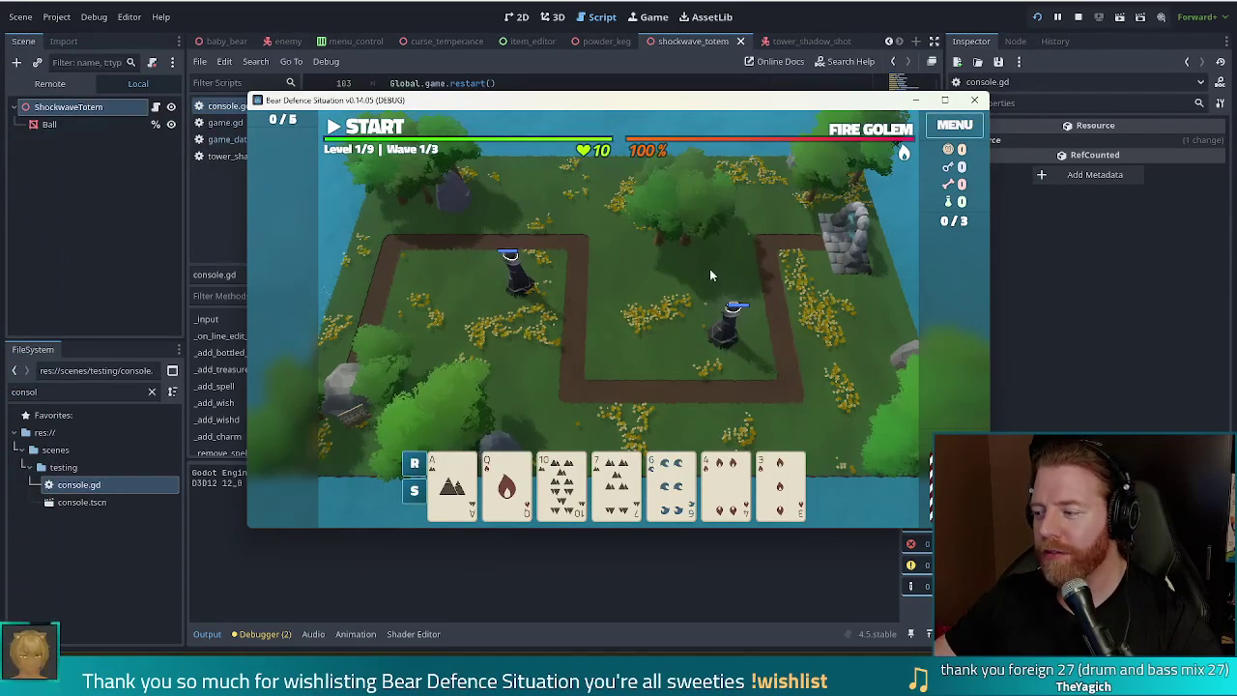
click(397, 128)
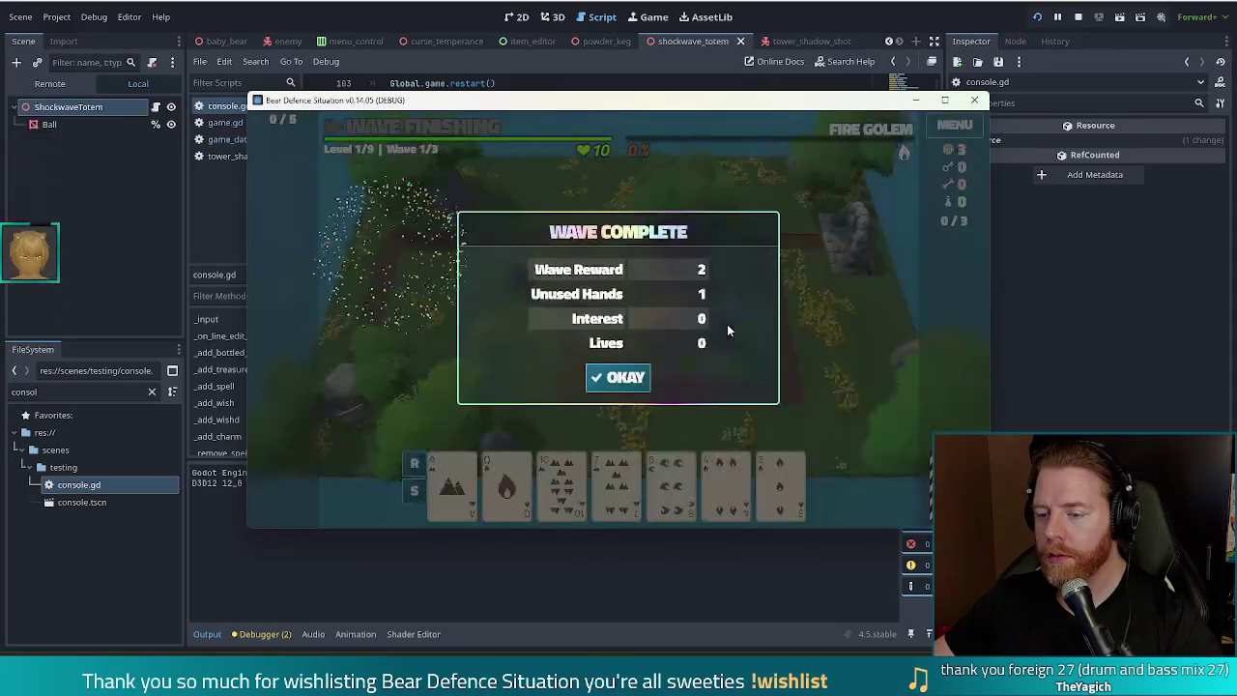
click(626, 380)
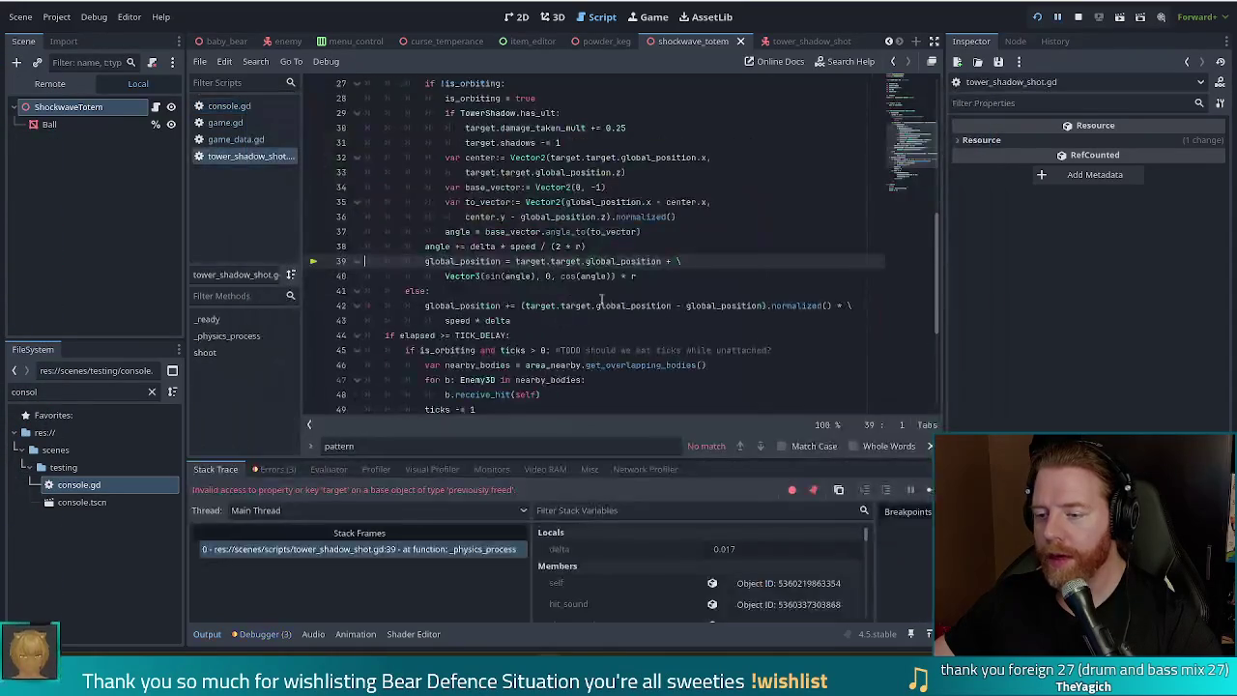
Step: Uncomment the target validity check on lines 23–25 of tower_shadow_shot.gd with Ctrl+K
mouse_move(599, 310)
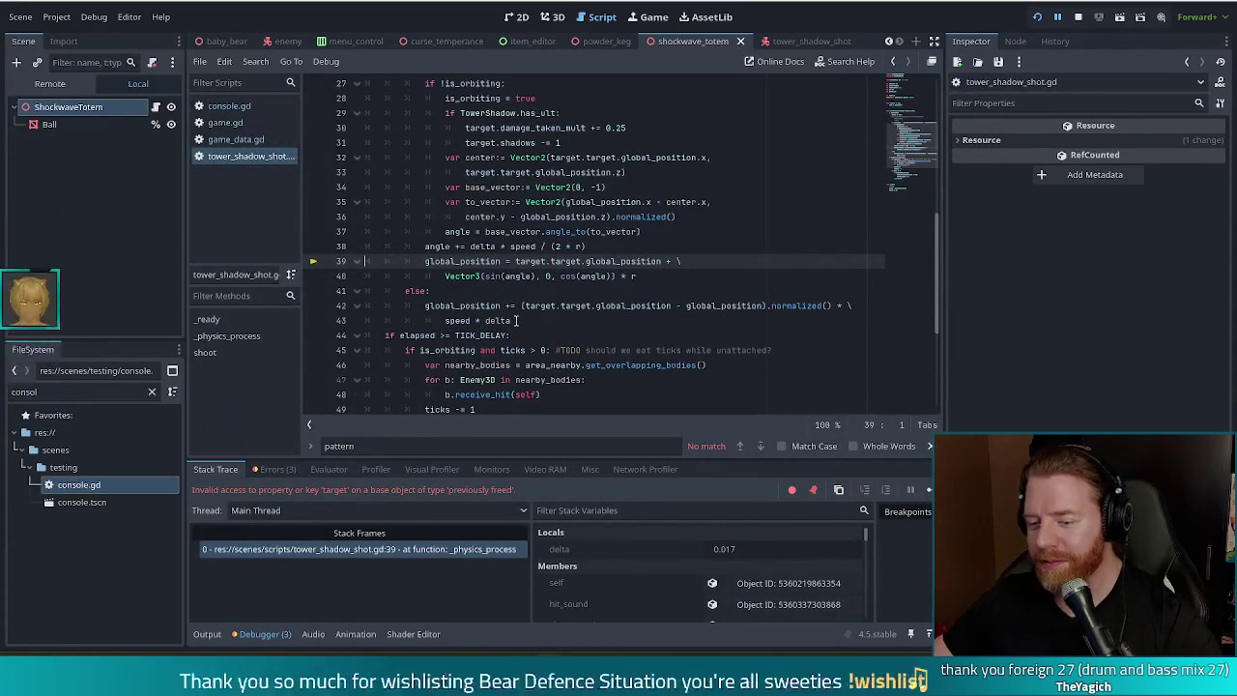
drag(906, 150, 906, 135)
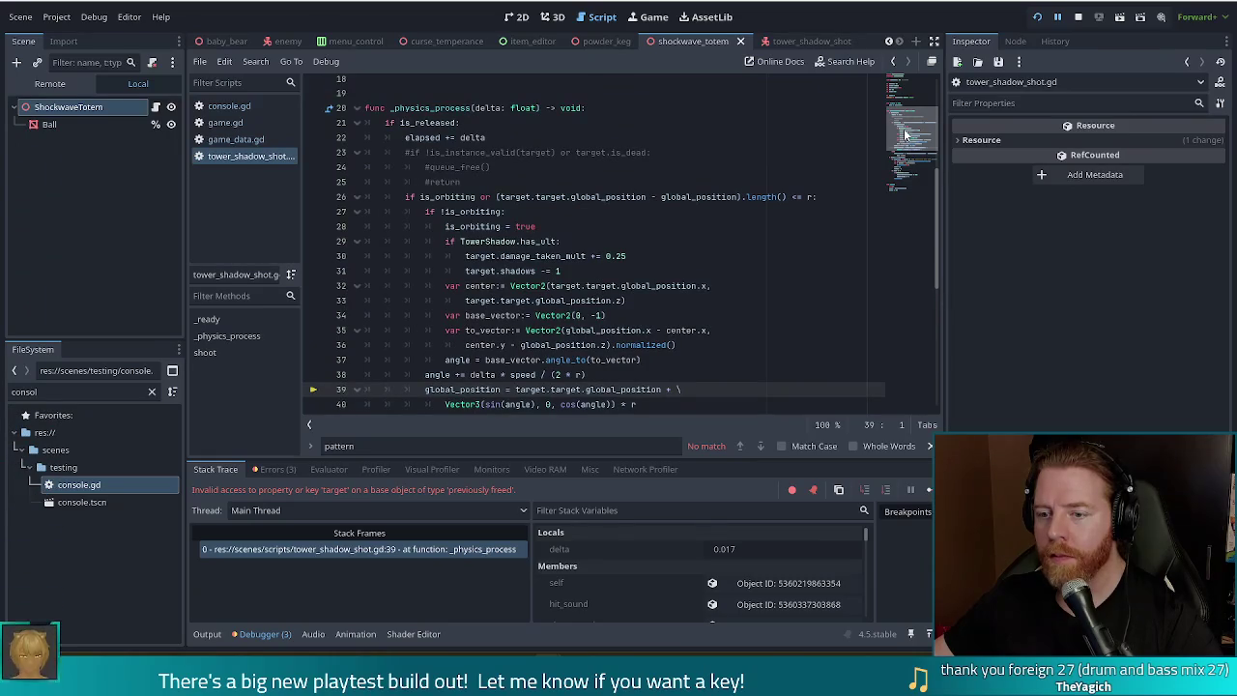
click(446, 182)
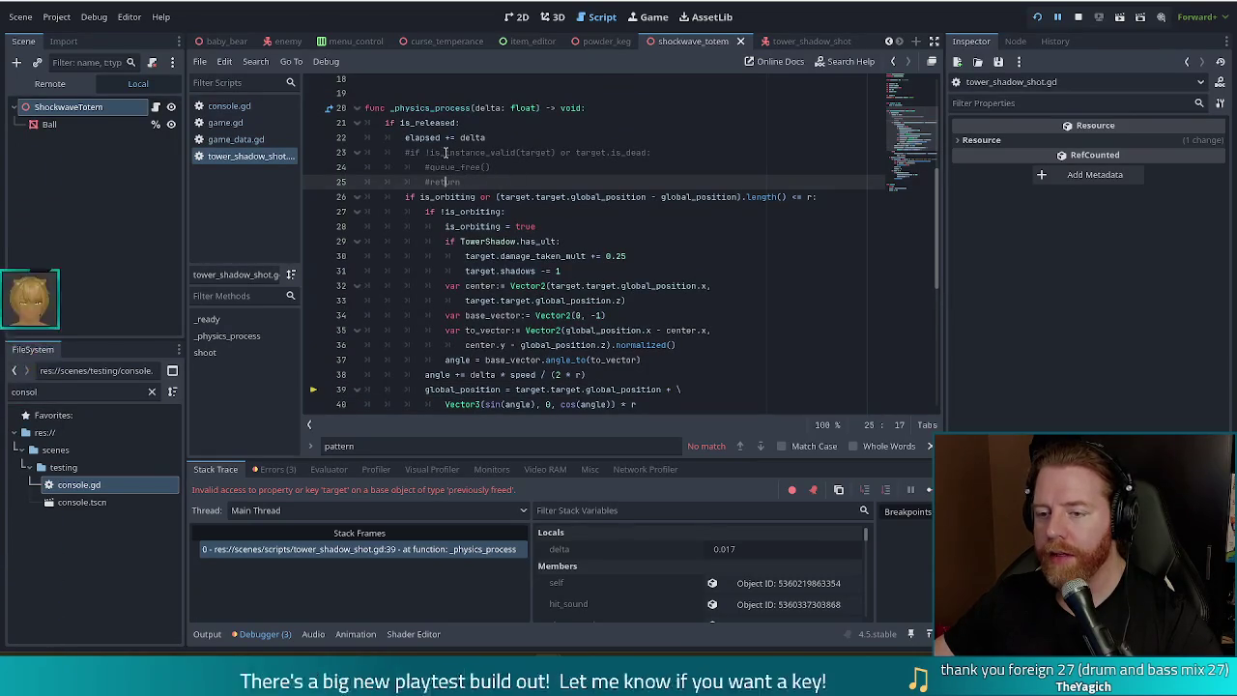
drag(445, 152, 449, 181)
key(ctrl+k)
key(Up)
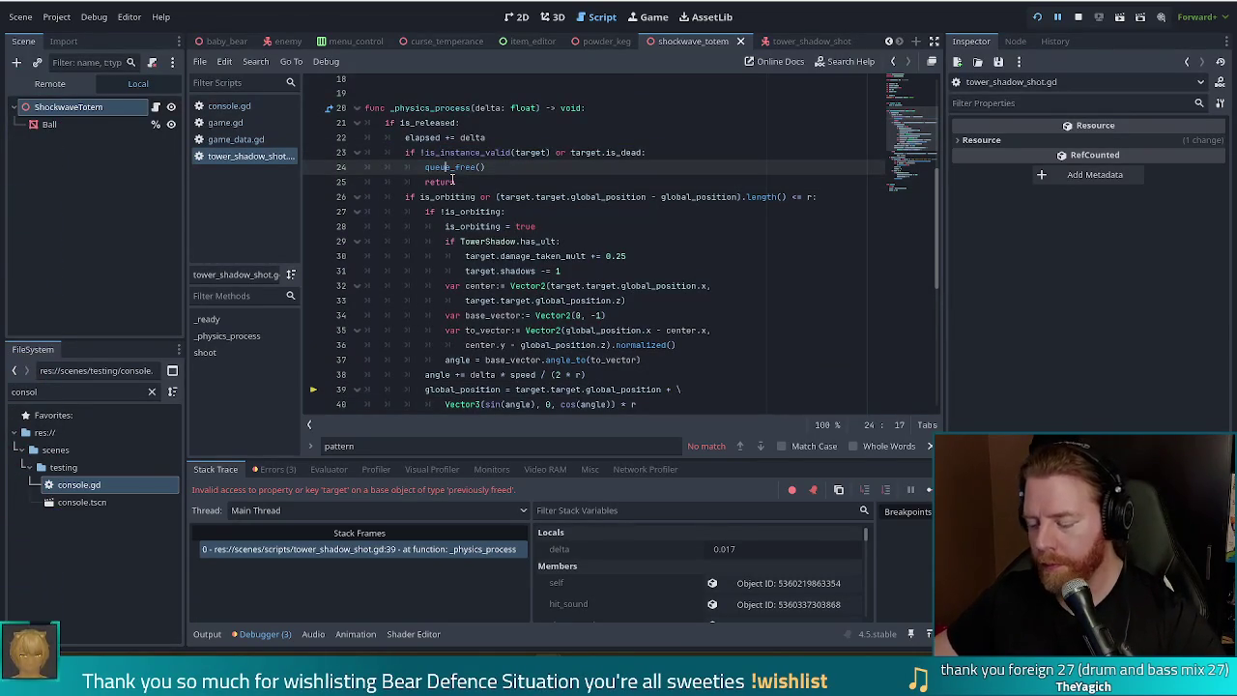
Step: Comment out queue_free() and add ':#' after is_instance_valid(target)
key(Home)
text(#)
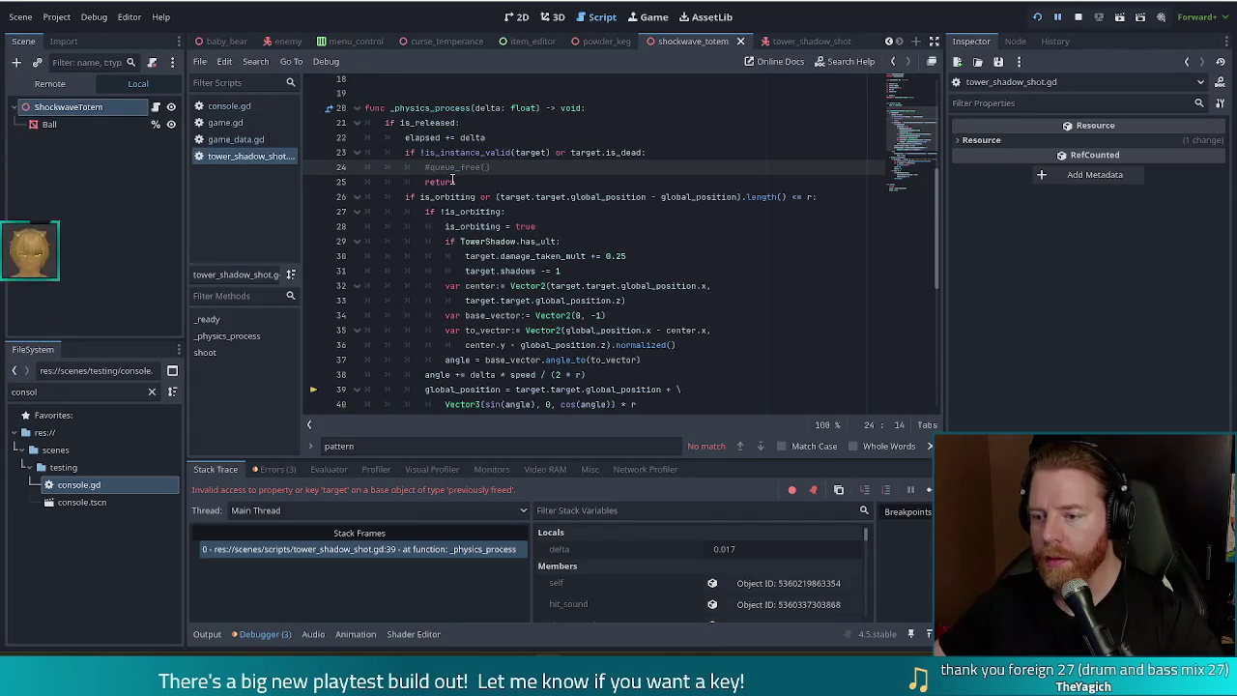
click(555, 152)
text(:)
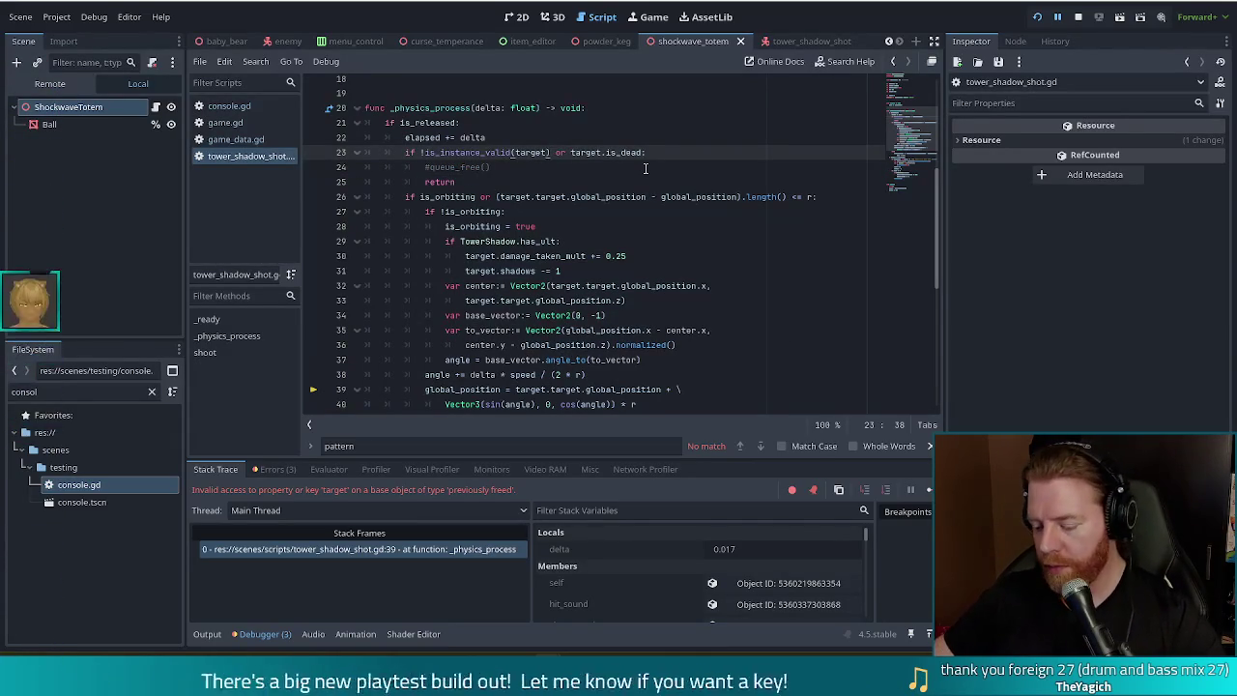
text(#)
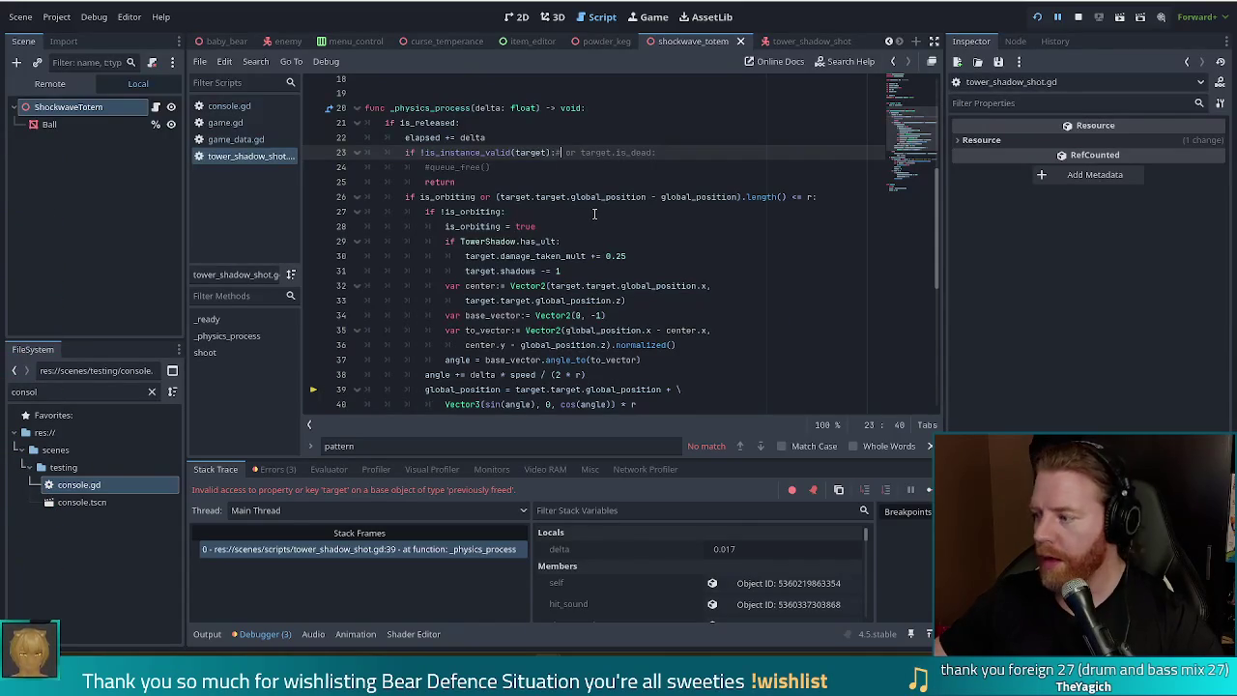
Step: Relaunch the game with the edited script and start a new game from the title screen
click(1038, 18)
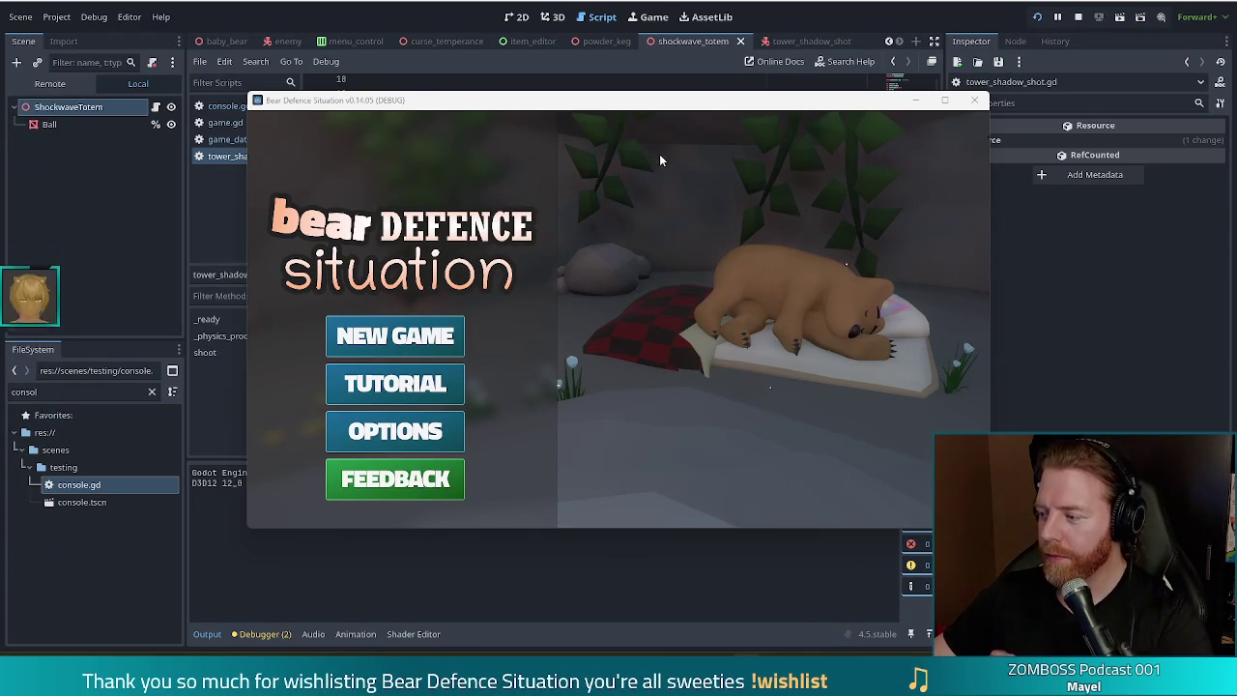
mouse_move(656, 101)
mouse_down()
mouse_move(571, 89)
mouse_move(602, 88)
mouse_up()
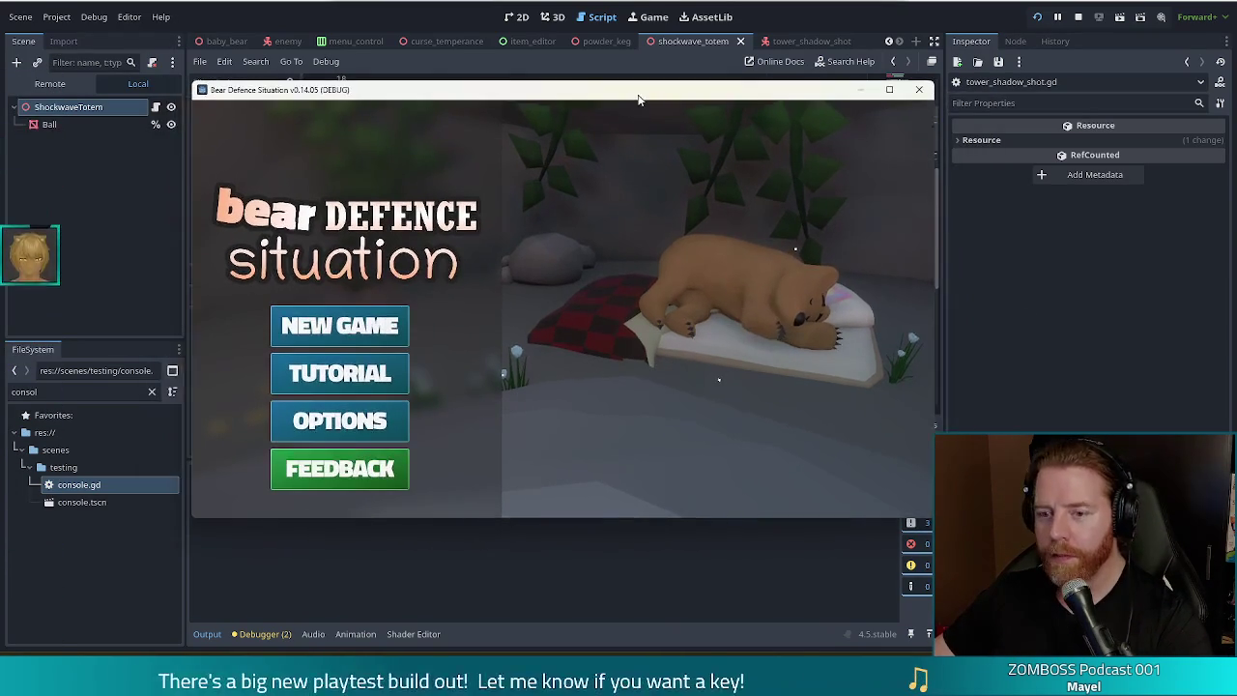
click(343, 326)
Step: Buy the Key for 5 gold at the shop, close it, and begin picking a pair of fours
click(646, 287)
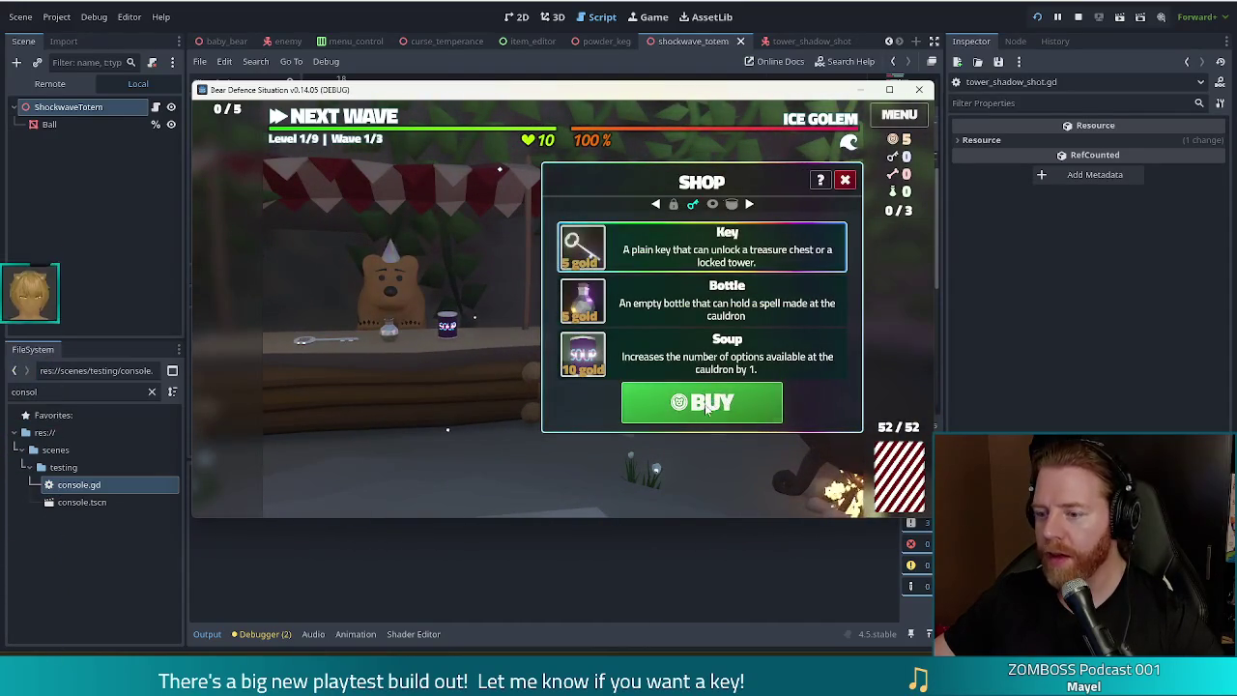
click(702, 402)
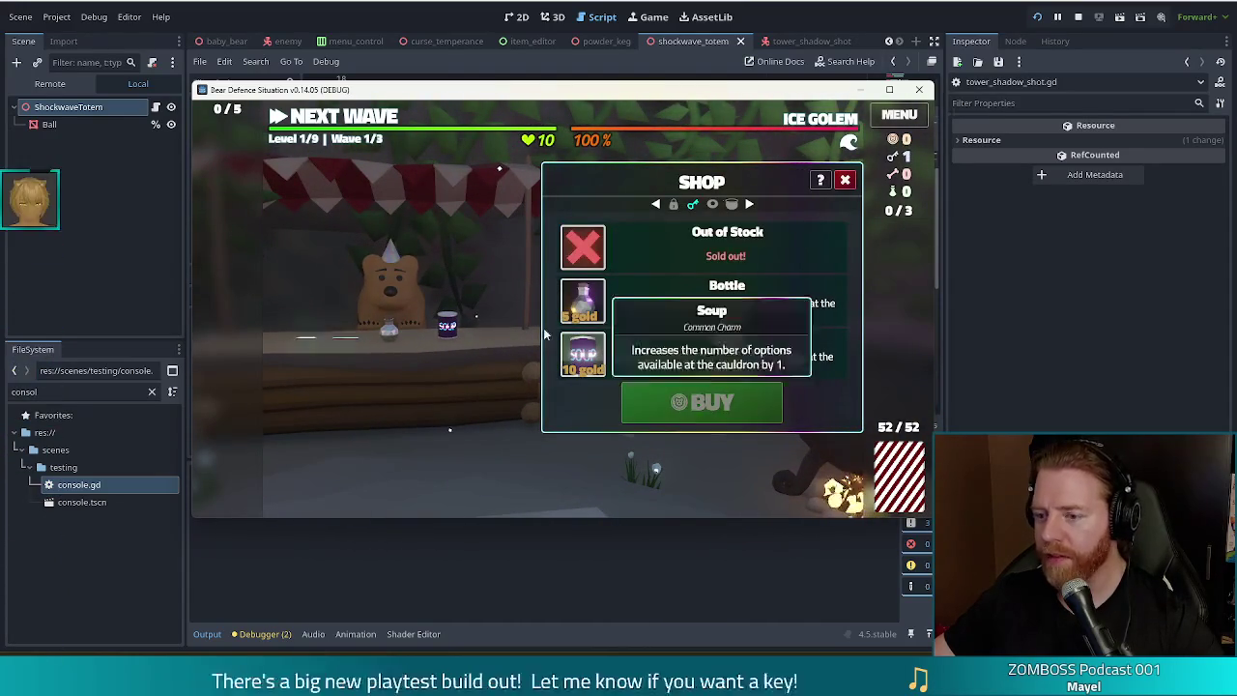
click(351, 117)
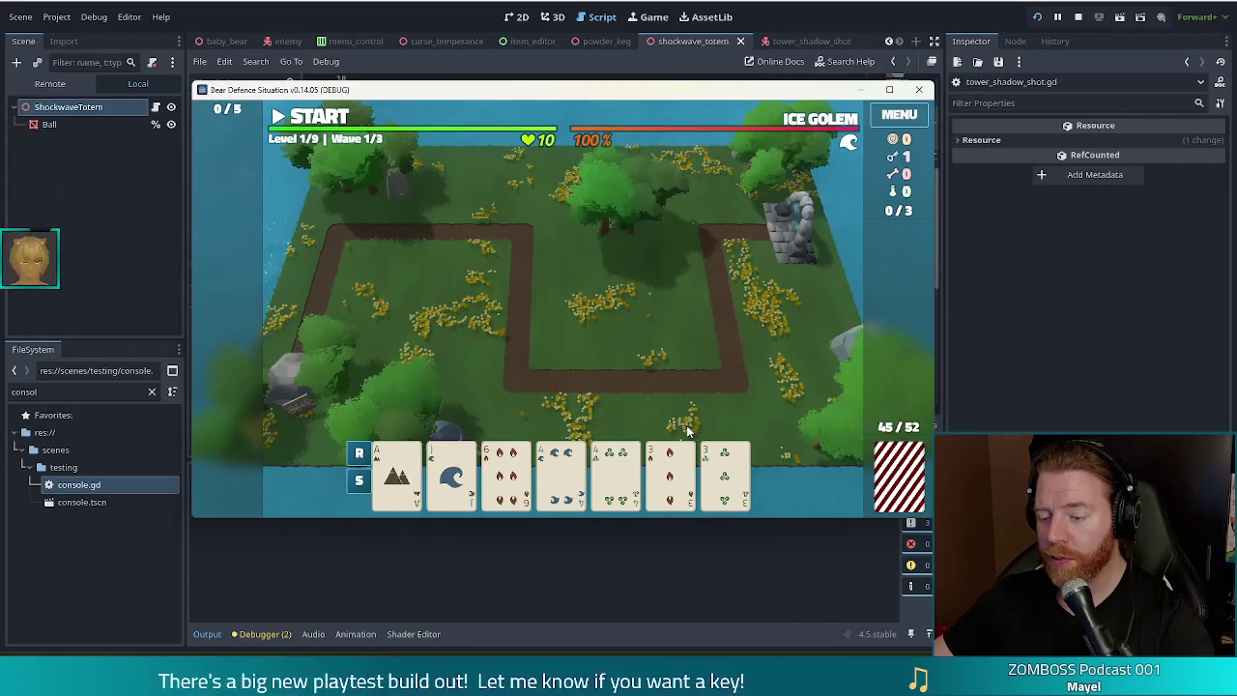
click(561, 474)
Step: Select the fours and threes, discard for replacements, and pick cards that unlock the Shadow Tower
click(616, 473)
click(688, 474)
click(725, 474)
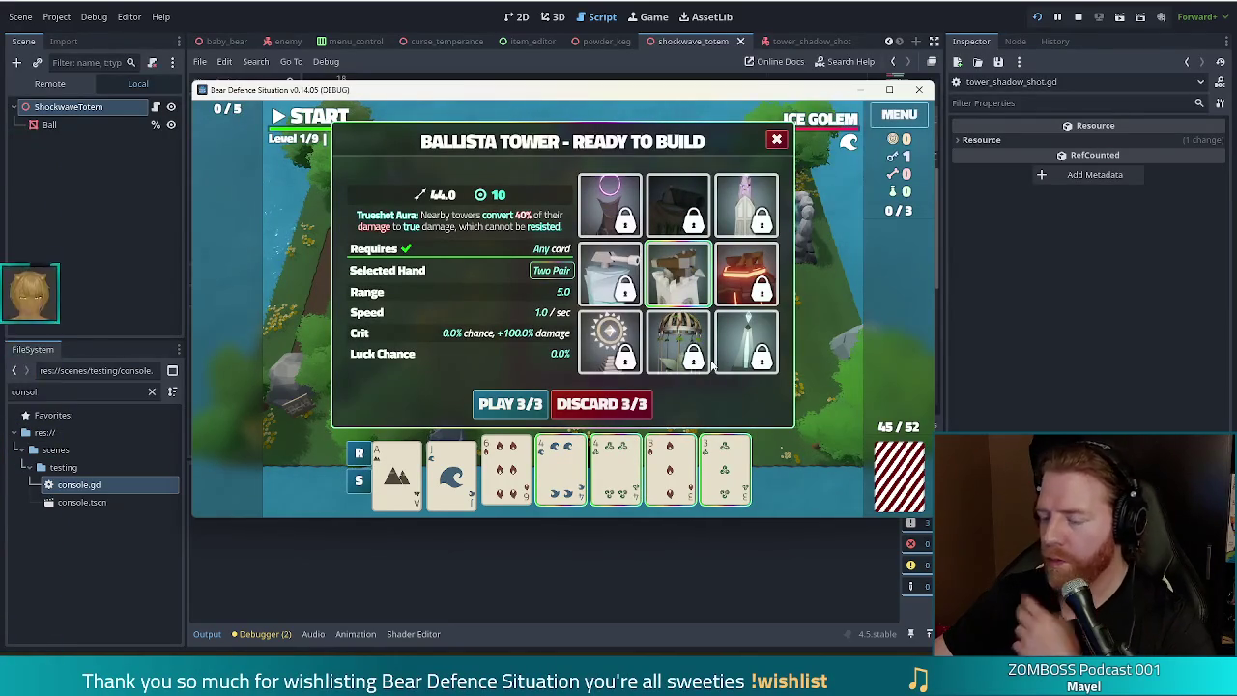
click(616, 407)
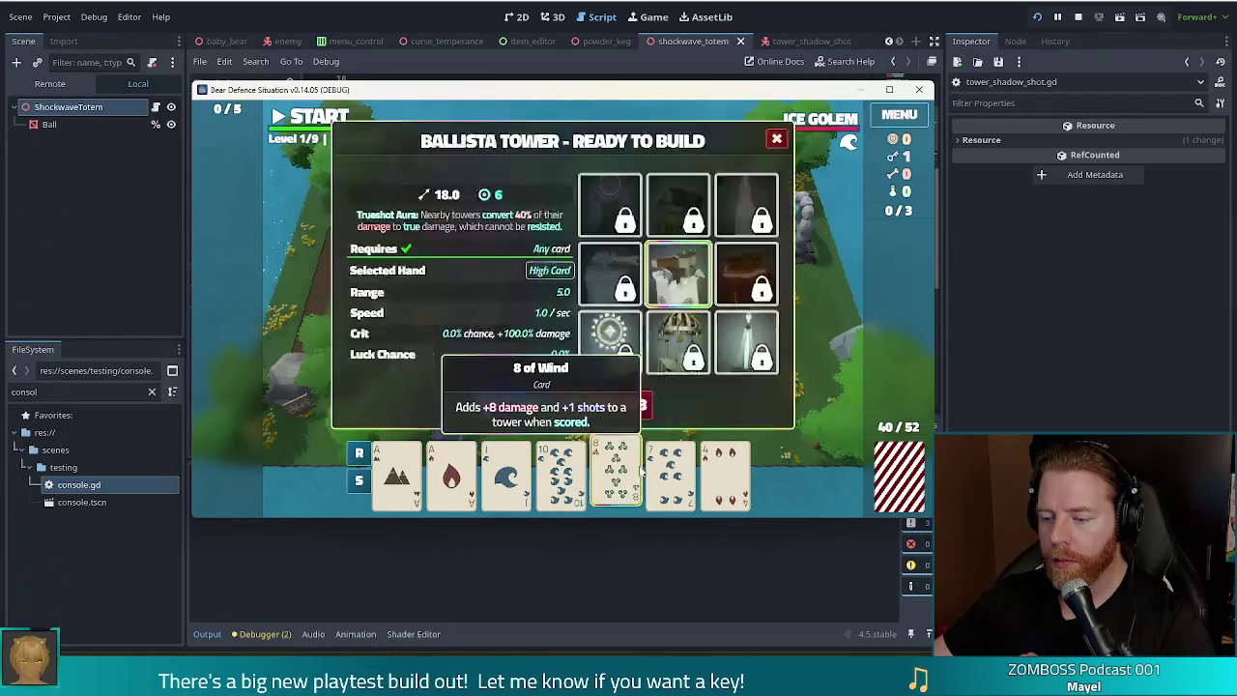
click(609, 404)
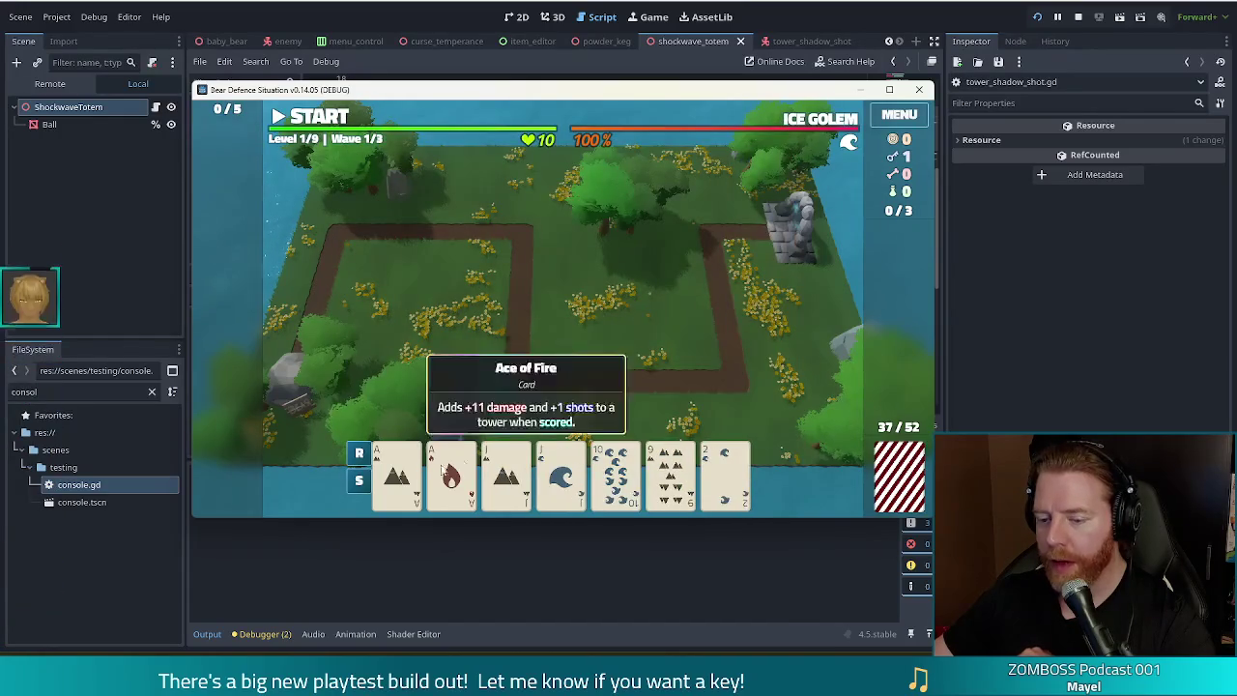
click(608, 208)
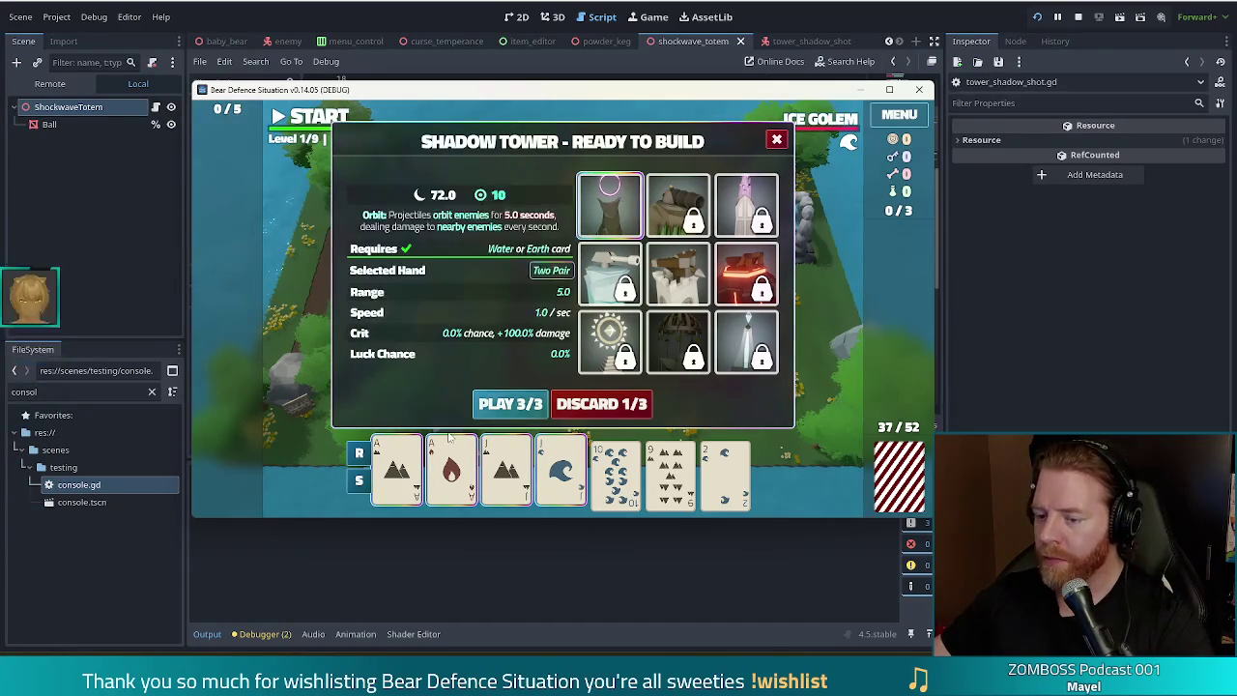
Step: Build the Shadow Tower inside the path loop, check its stats panel, and open the console
click(503, 406)
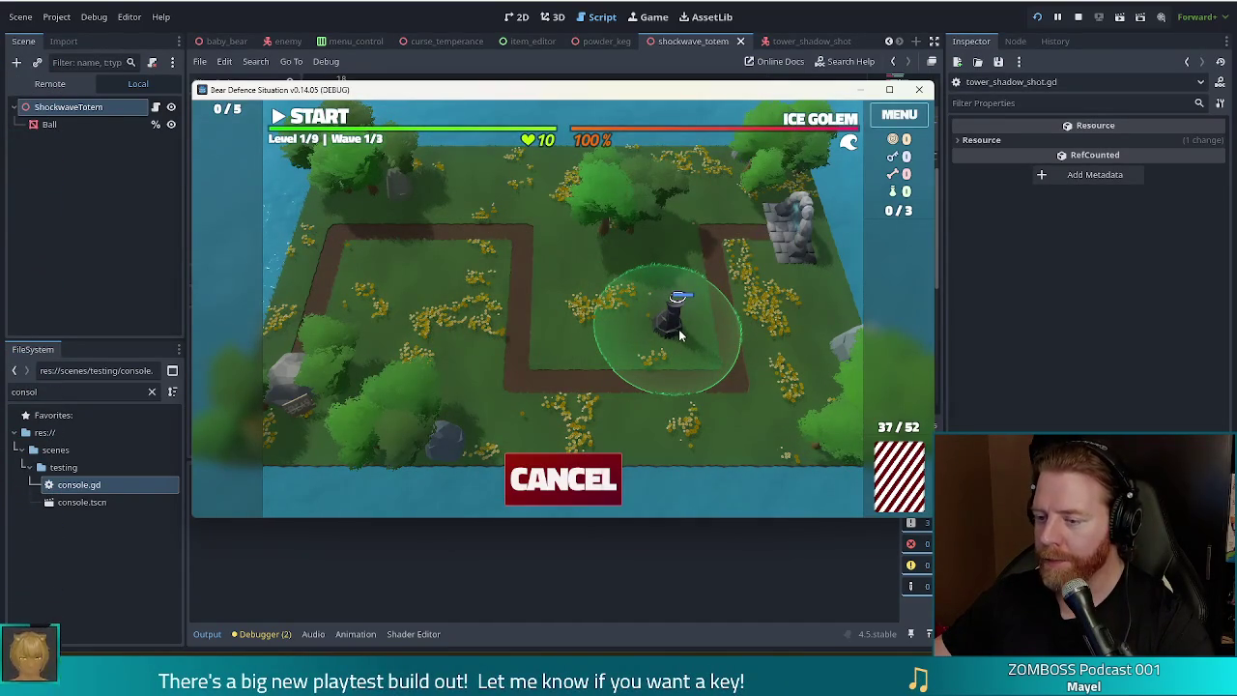
click(678, 335)
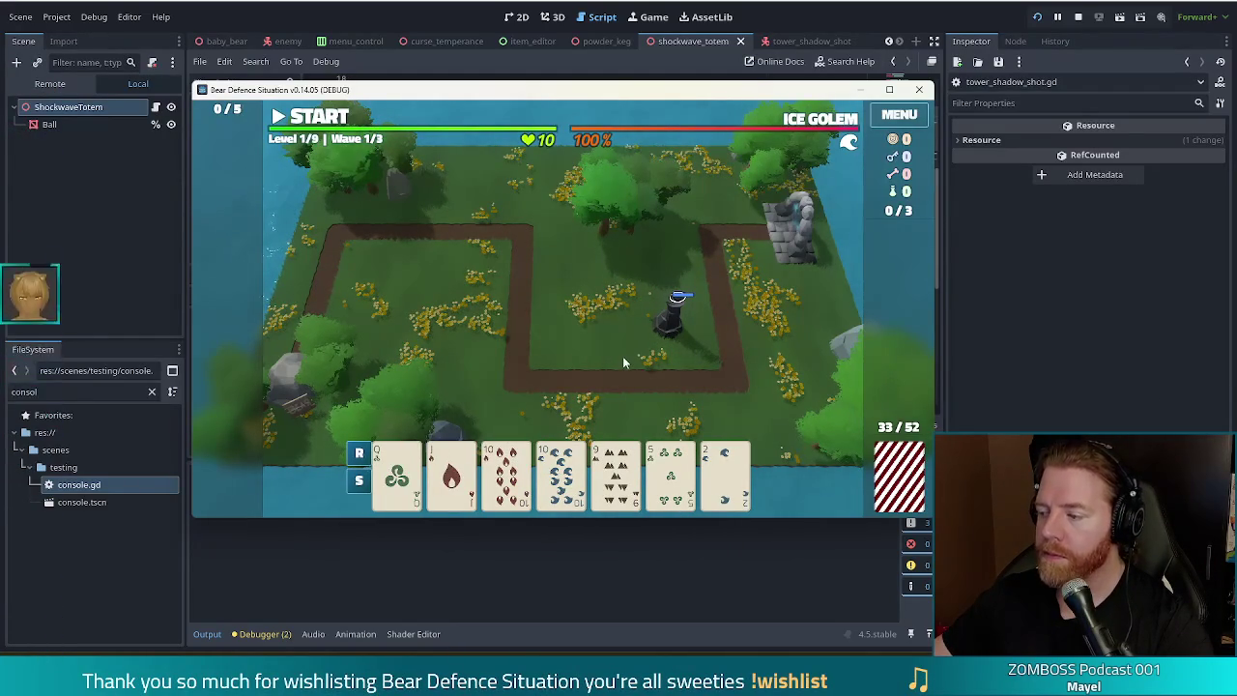
click(673, 311)
click(707, 211)
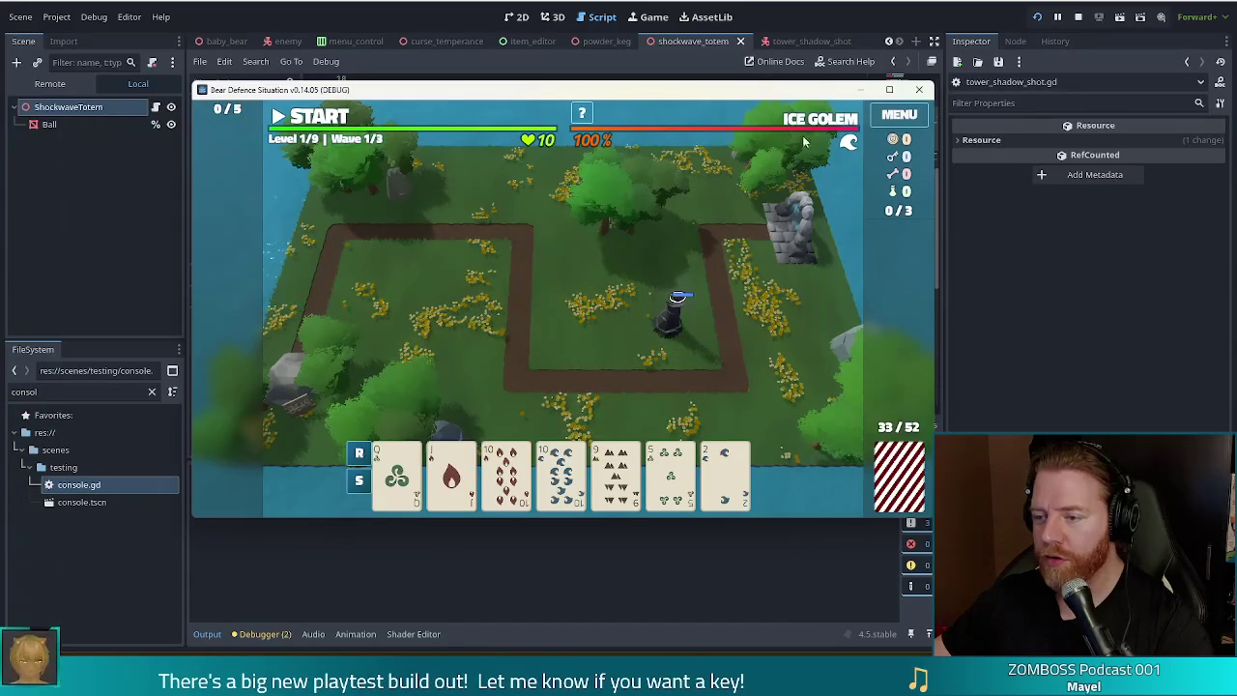
key(grave)
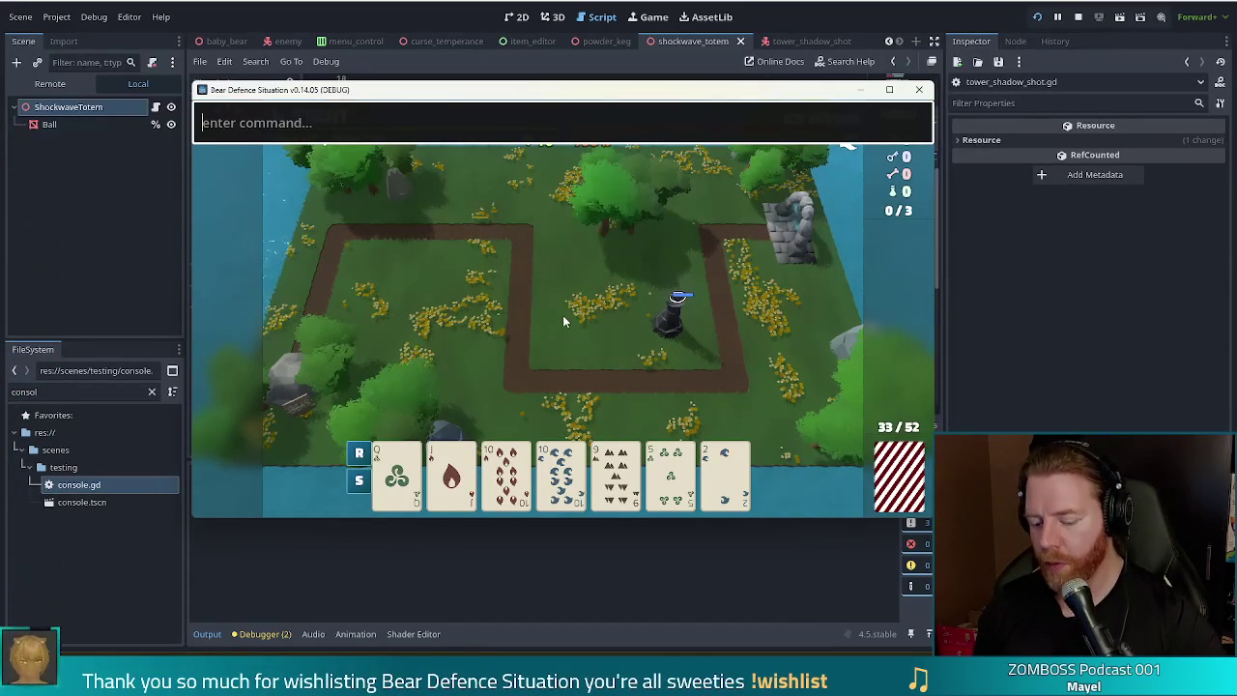
Step: Run set_enemy_pattern 1 in the game console and start the first wave
text(set_enem)
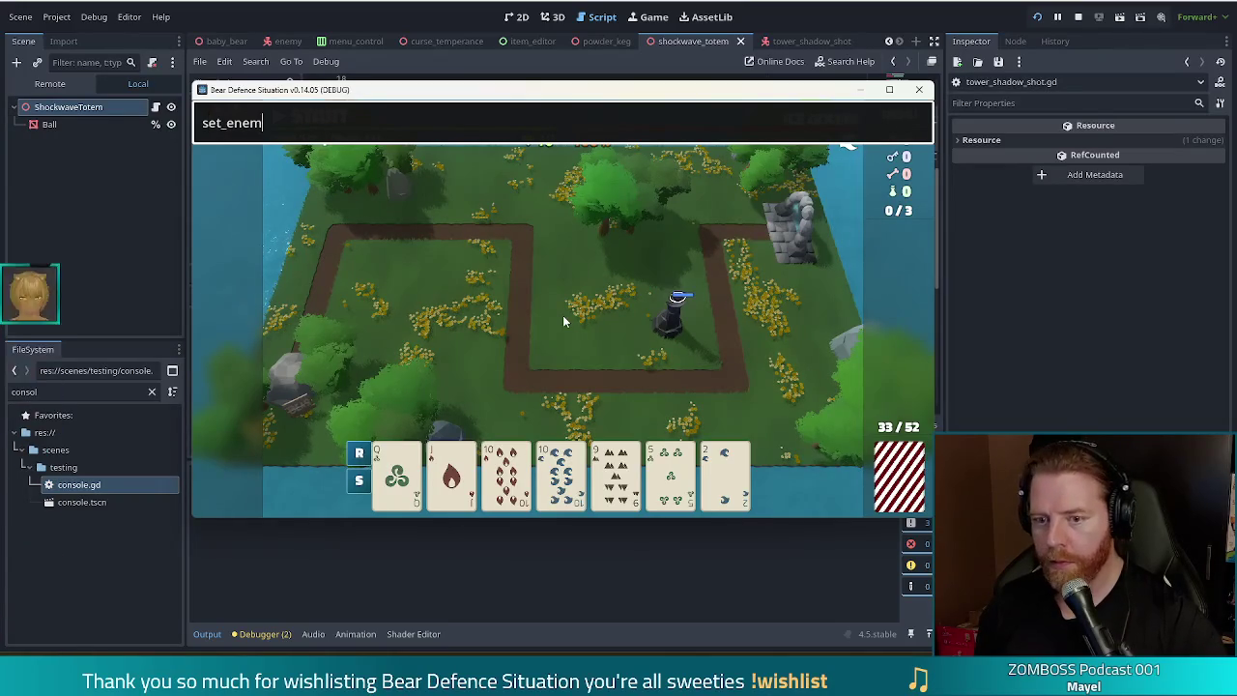
text(y _pattern 1)
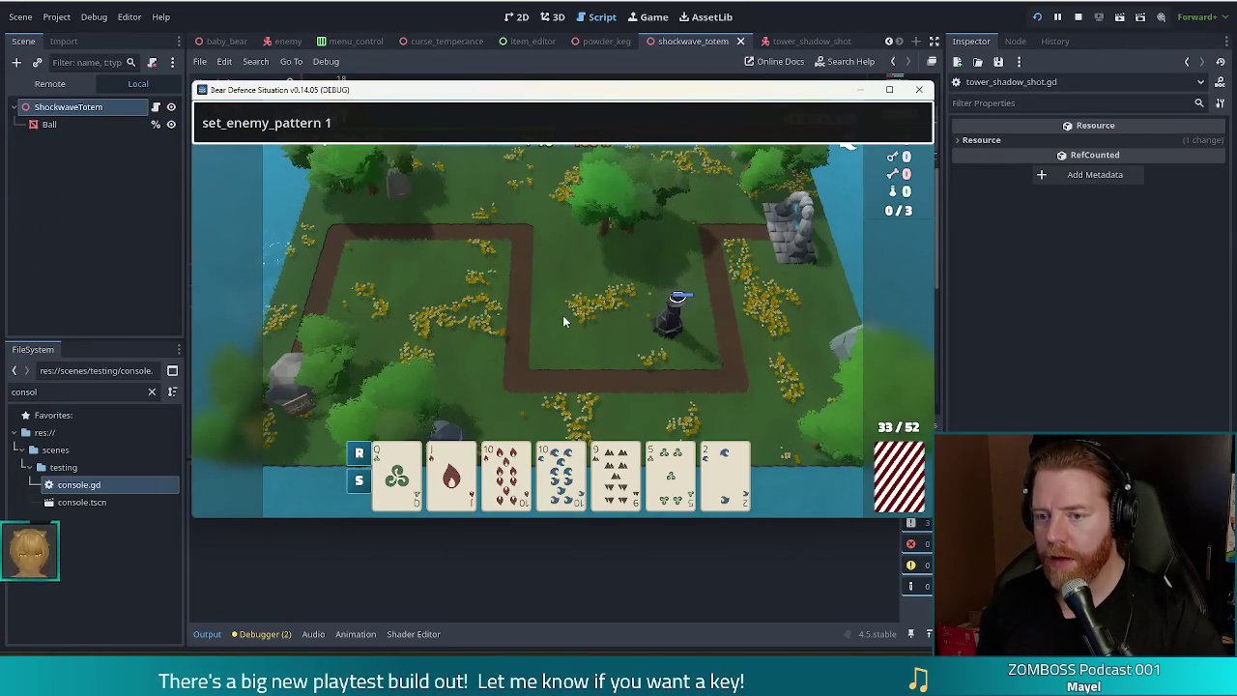
key(Return)
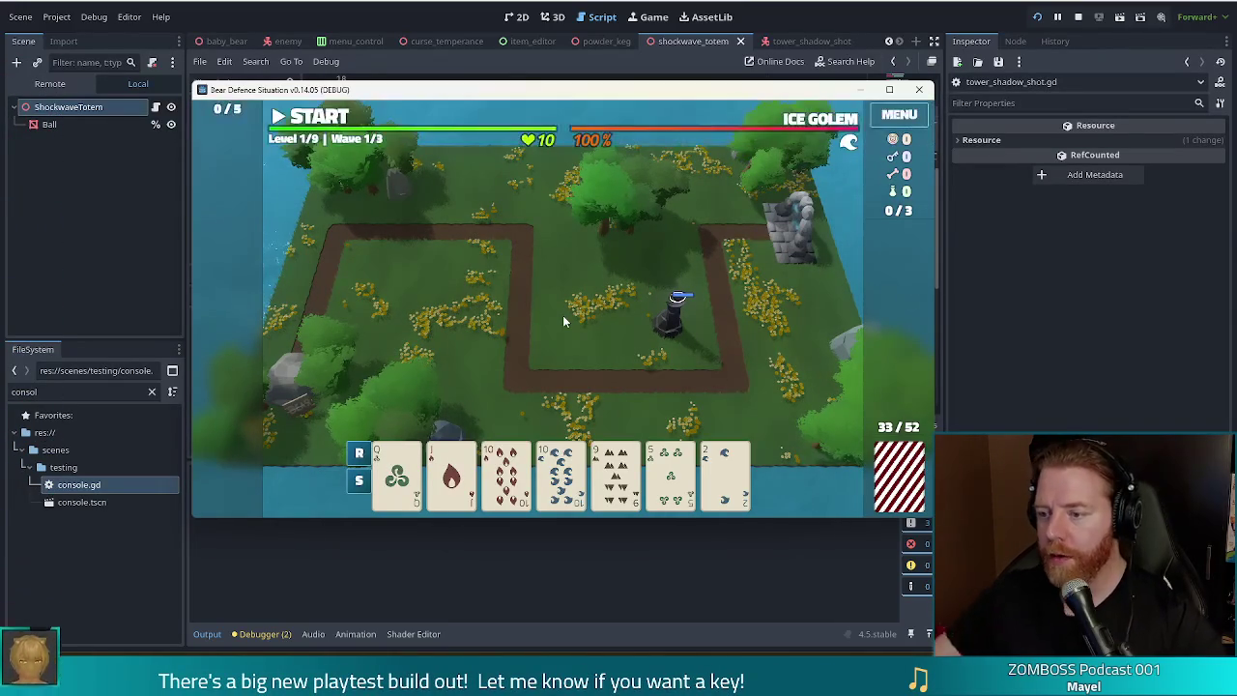
click(327, 117)
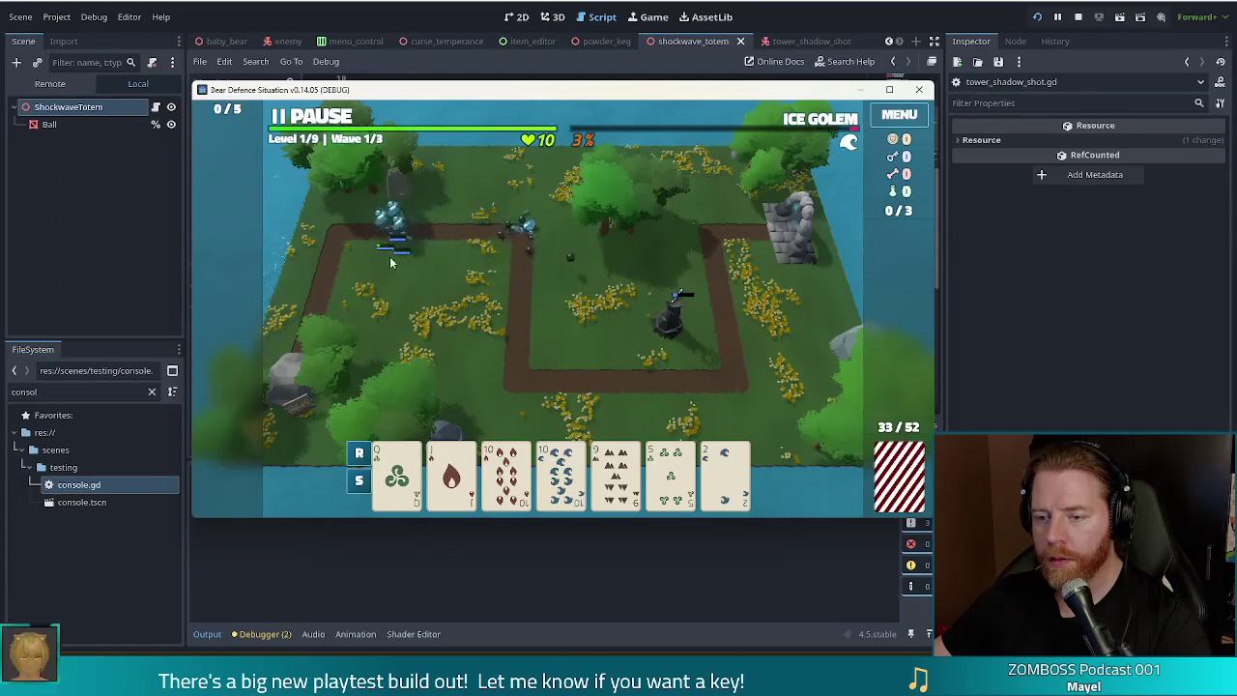
Step: Pause and resume the wave, dismiss Wave Complete, then stop the game and return to line 25
key(space)
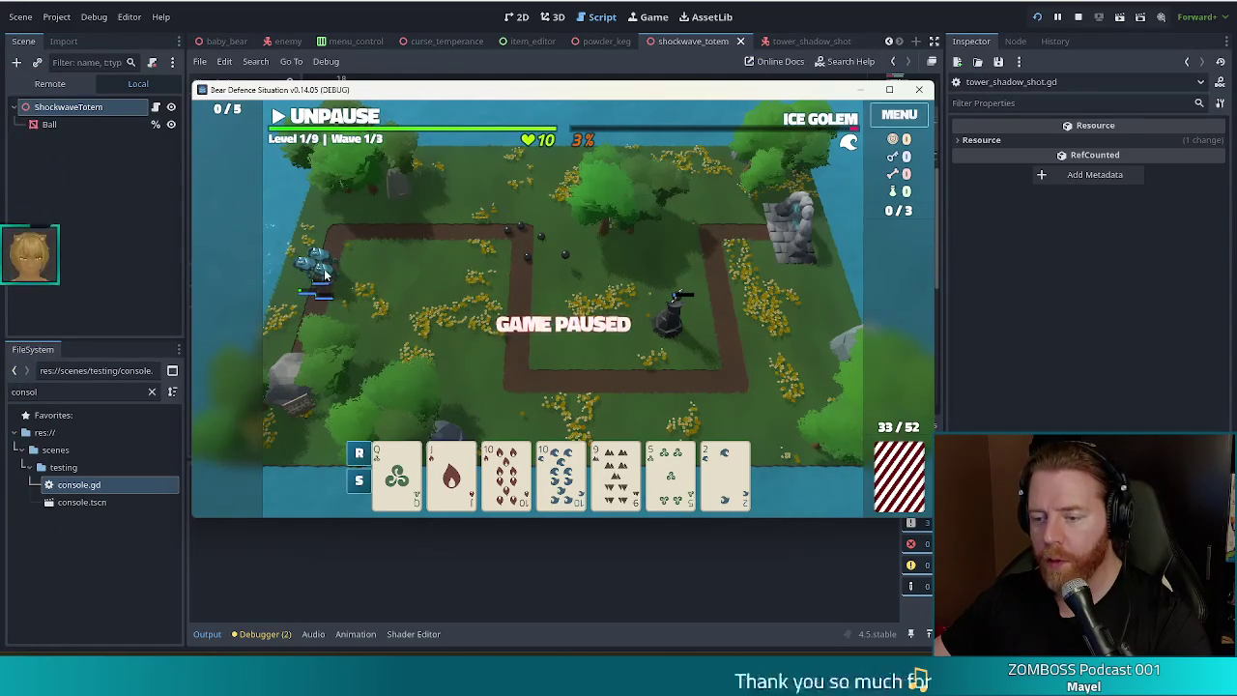
click(346, 118)
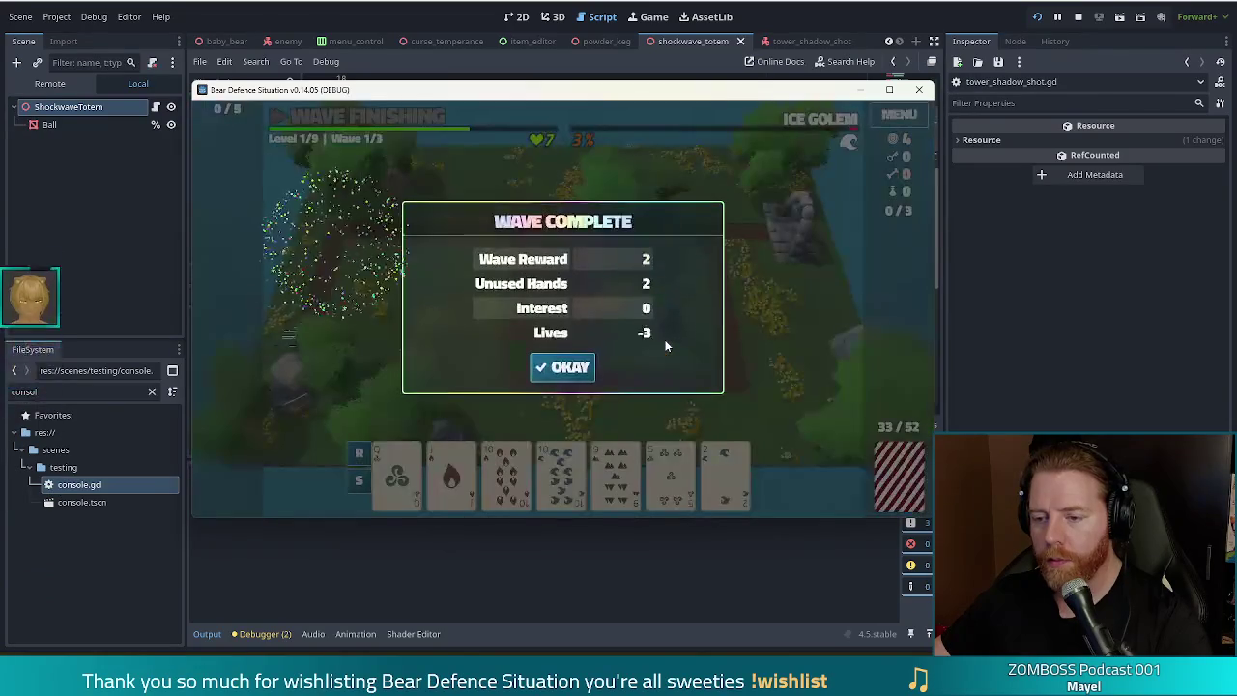
click(563, 377)
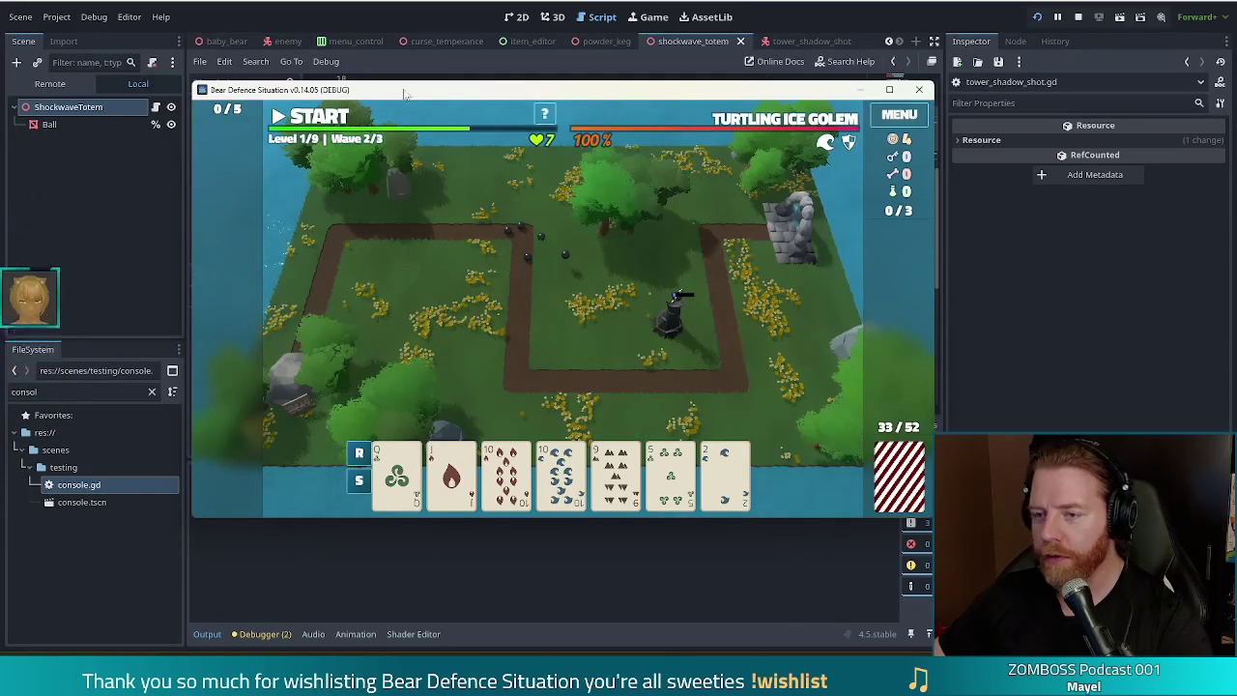
click(391, 2)
click(583, 182)
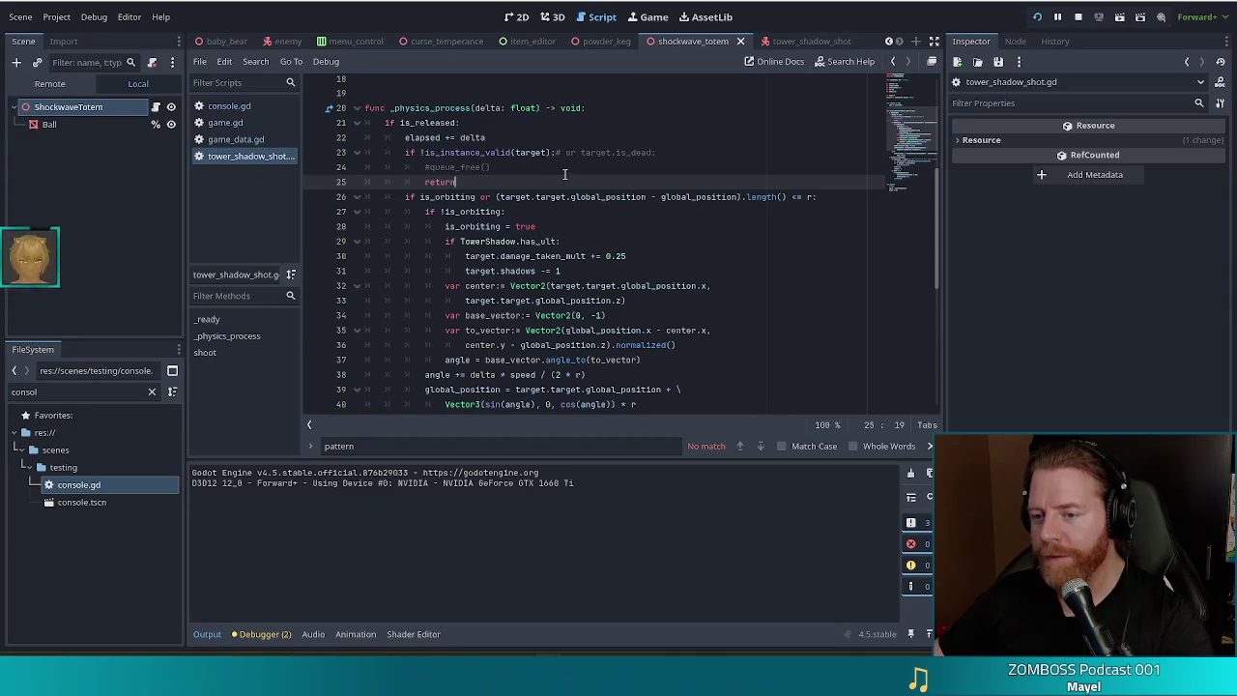
drag(912, 133, 919, 170)
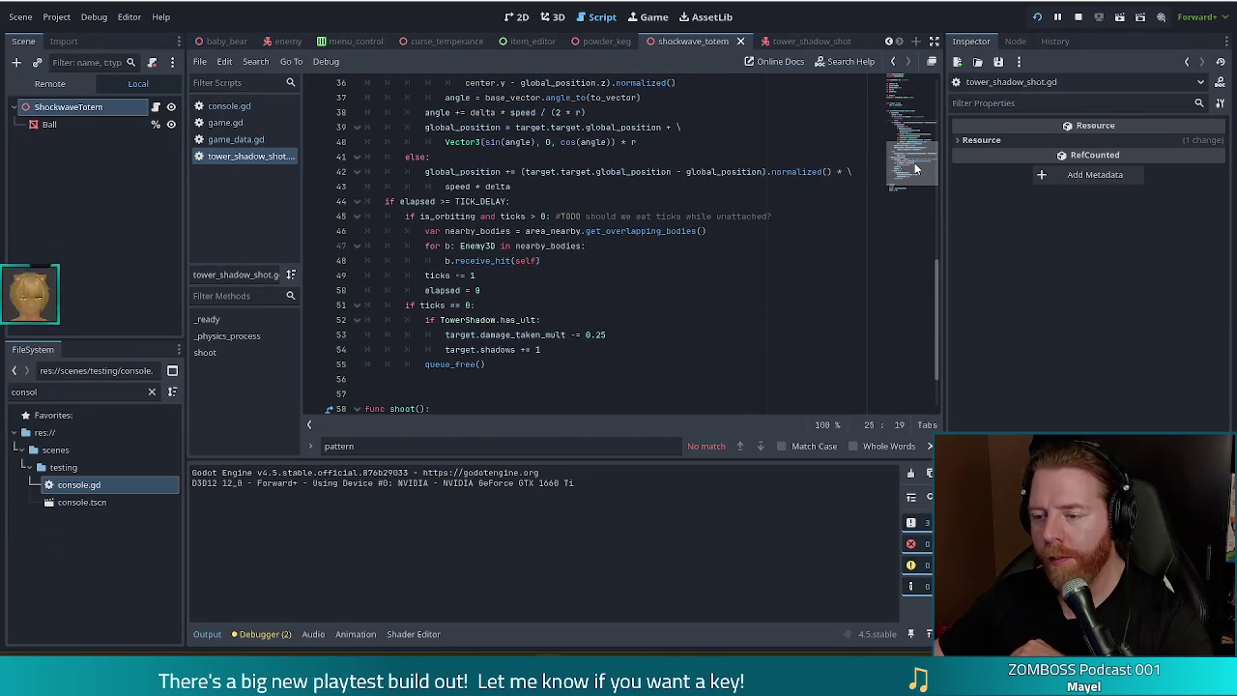
mouse_move(917, 169)
mouse_down()
mouse_move(917, 126)
mouse_move(915, 192)
mouse_up()
scroll(518, 171, up, 8)
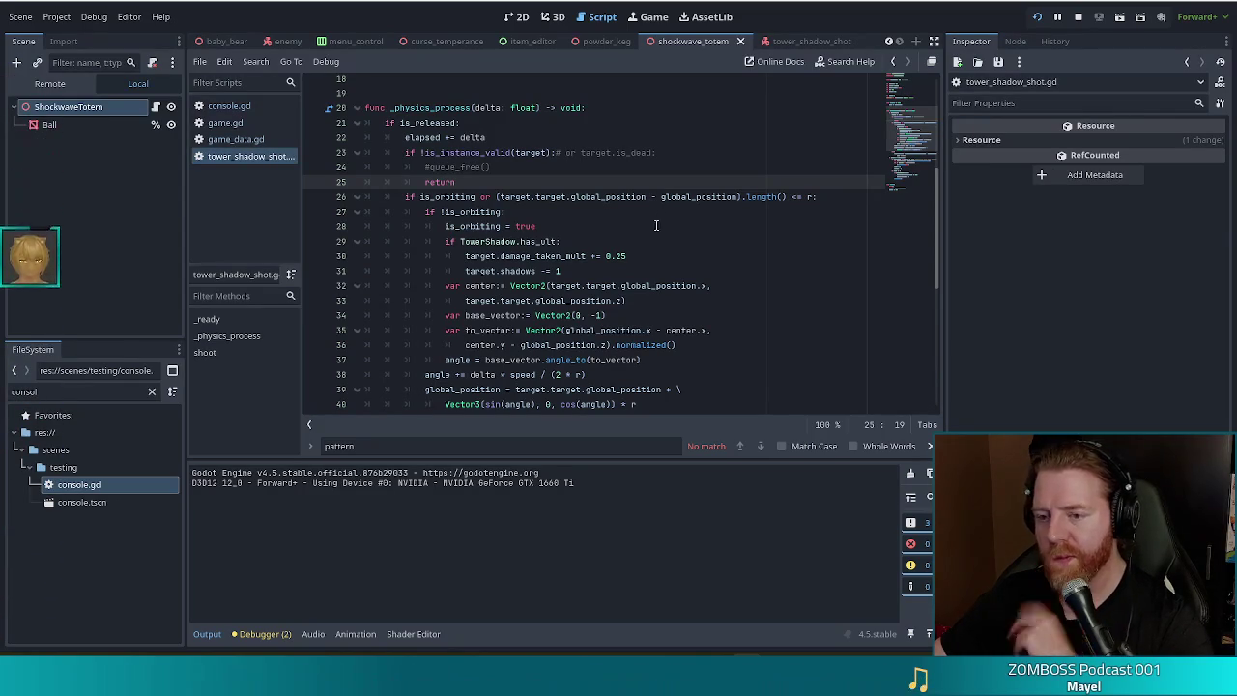
click(622, 229)
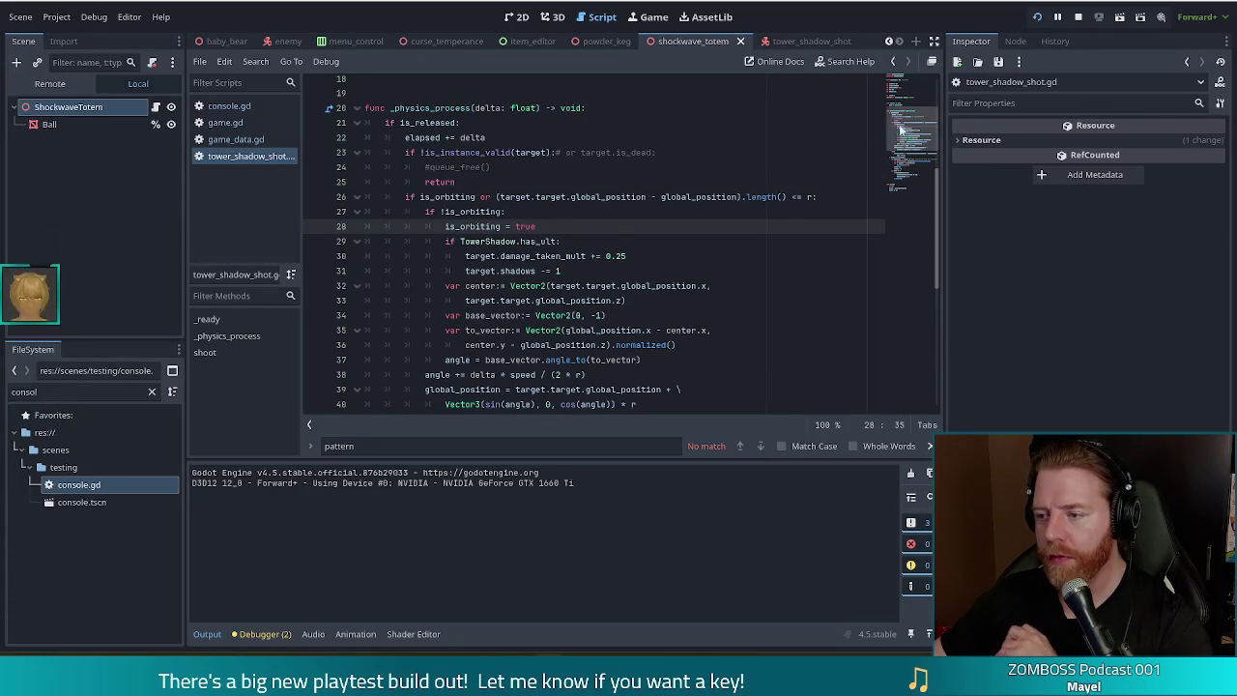
click(917, 172)
drag(917, 172, 920, 138)
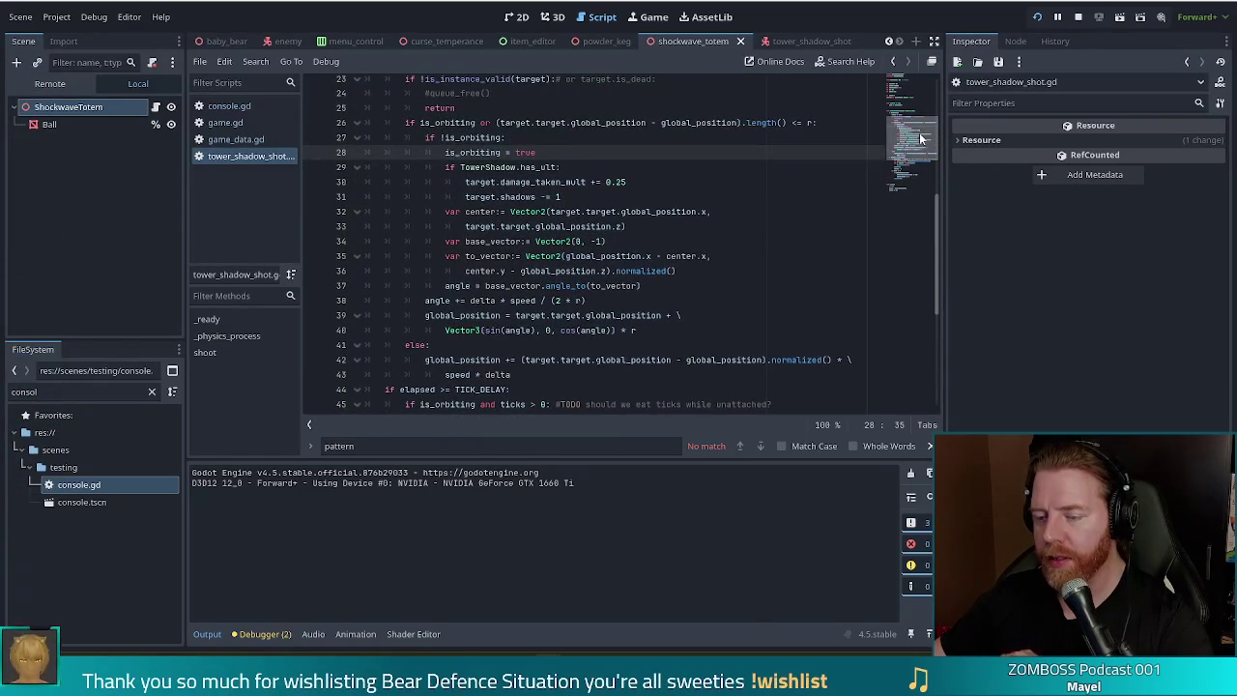
click(925, 127)
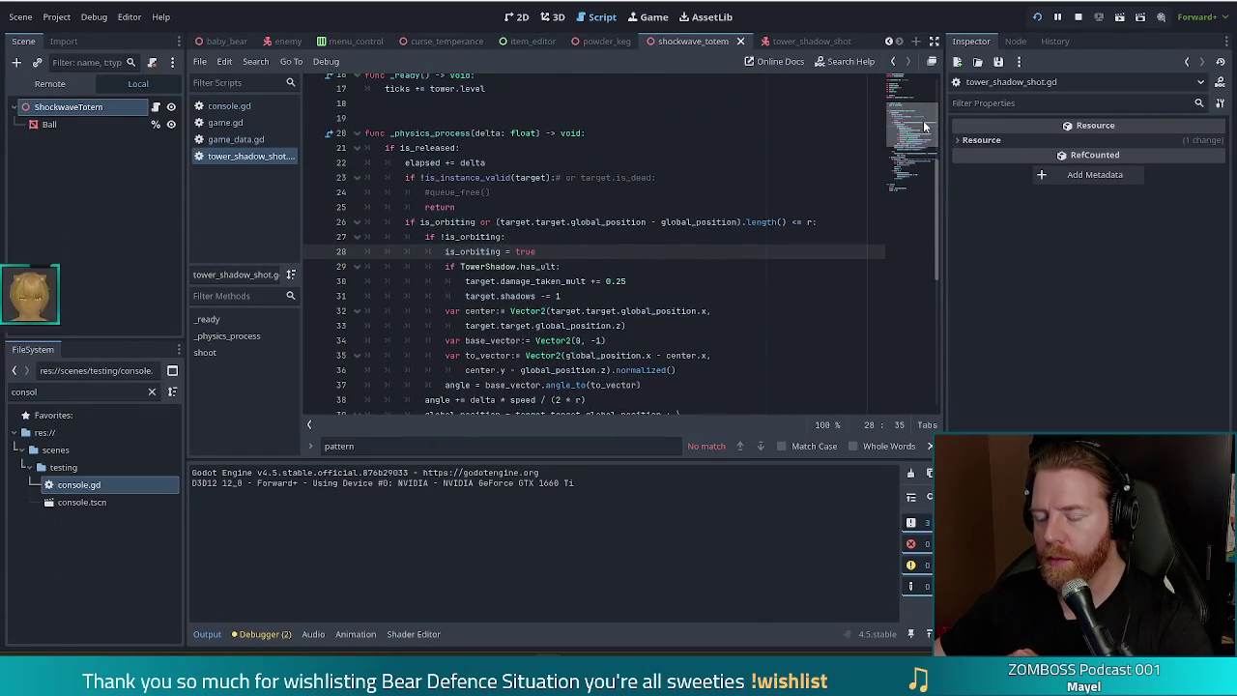
drag(925, 126, 925, 127)
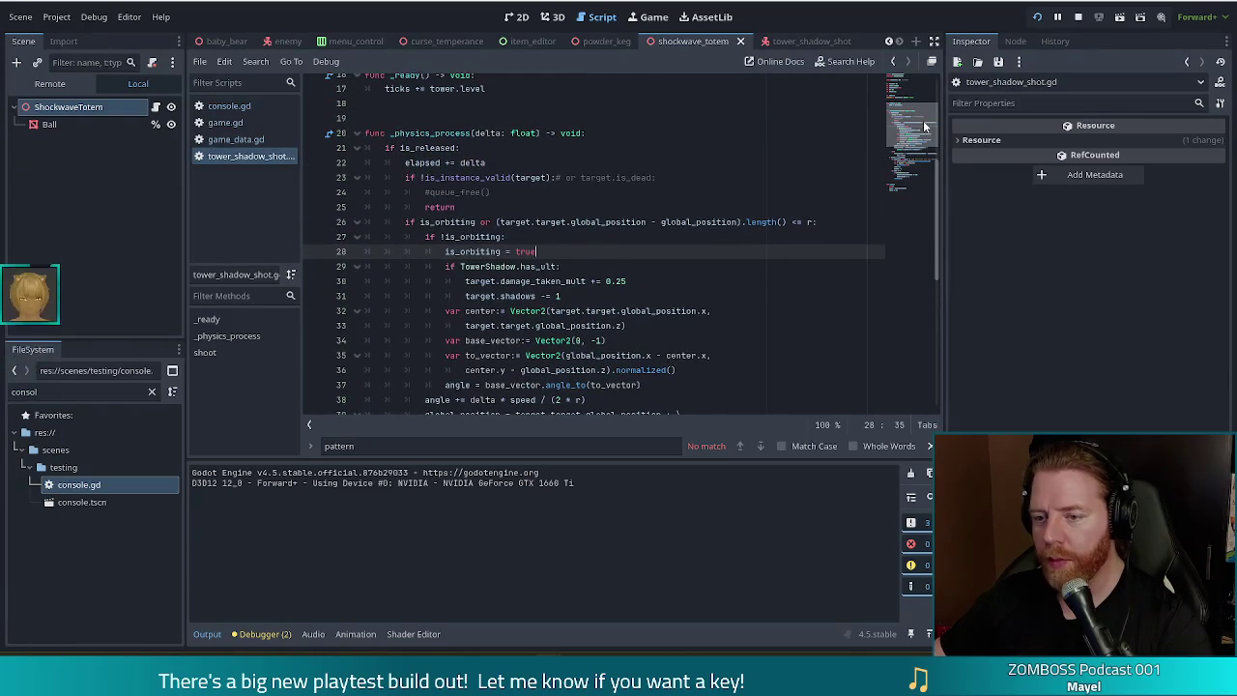
drag(925, 126, 922, 137)
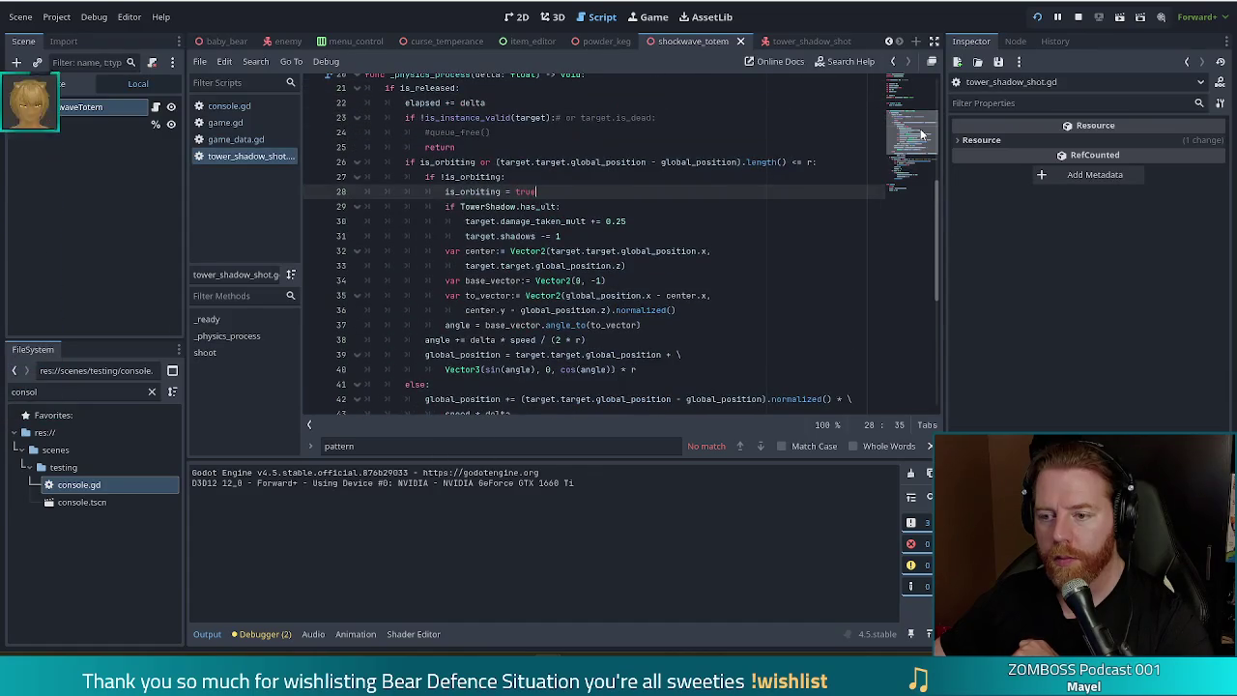
click(418, 132)
key(Delete)
click(561, 117)
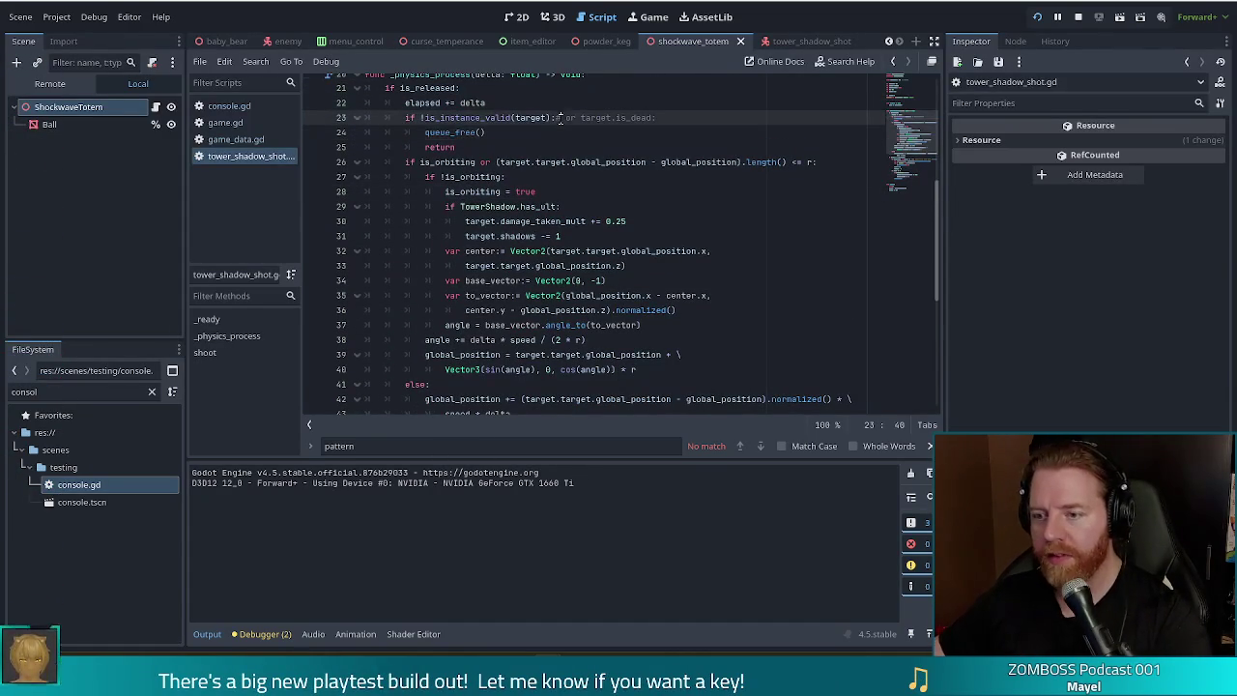
drag(437, 132, 465, 144)
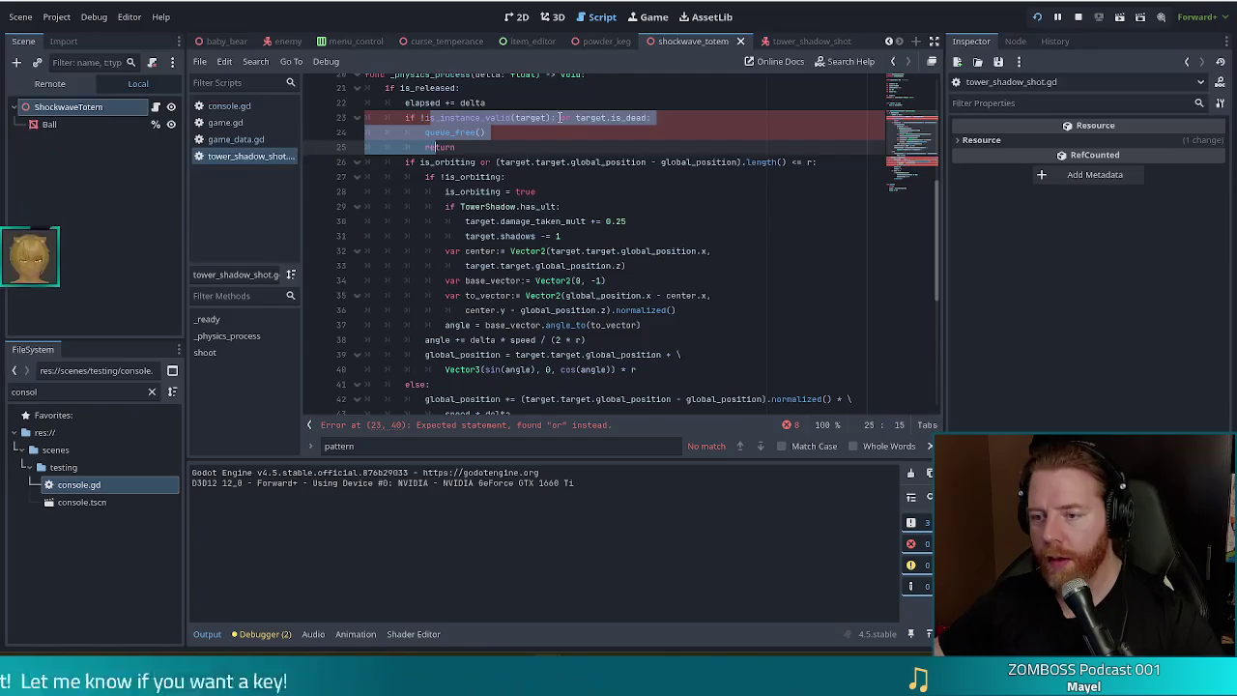
click(556, 117)
key(BackSpace)
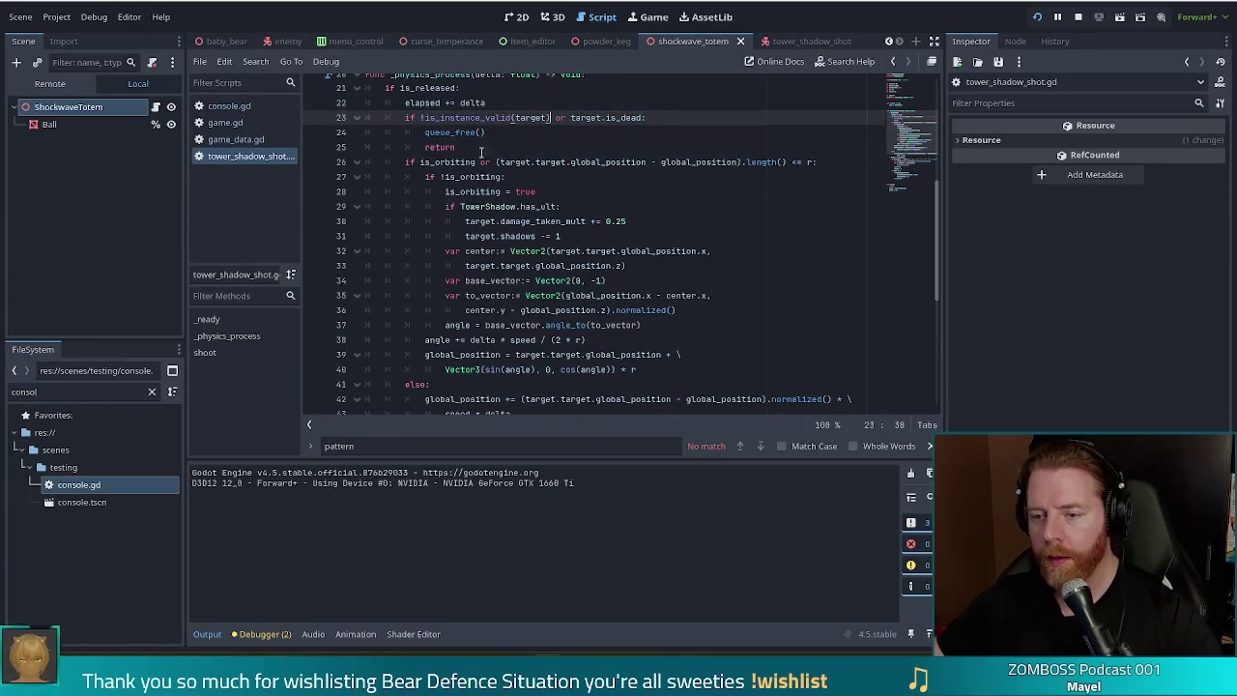
shift+click(450, 145)
key(ctrl+k)
key(ctrl+s)
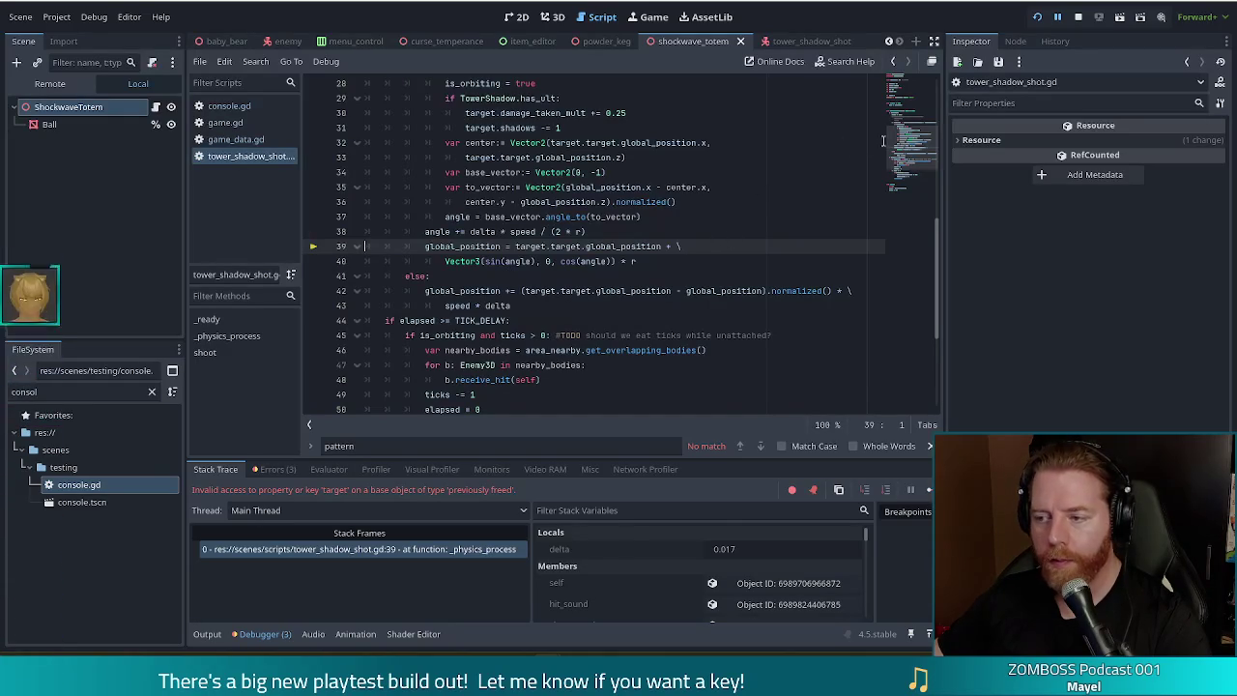
scroll(912, 138, up, 2)
scroll(912, 138, down, 1)
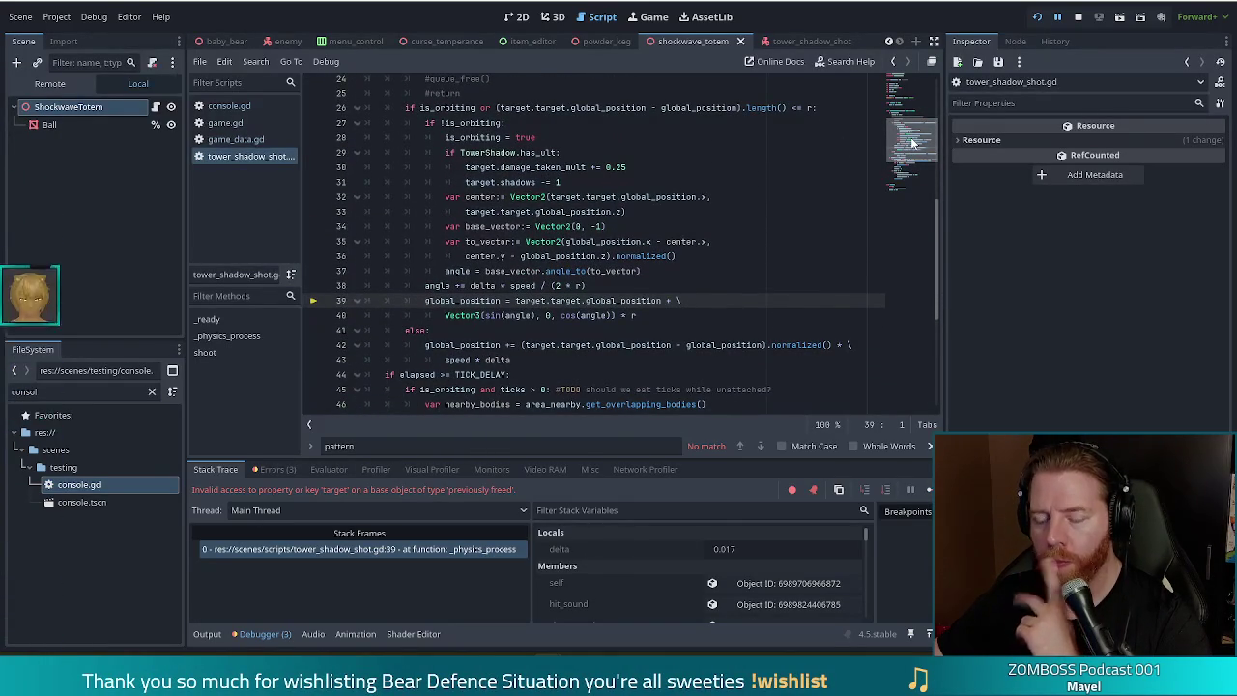
scroll(911, 142, down, 1)
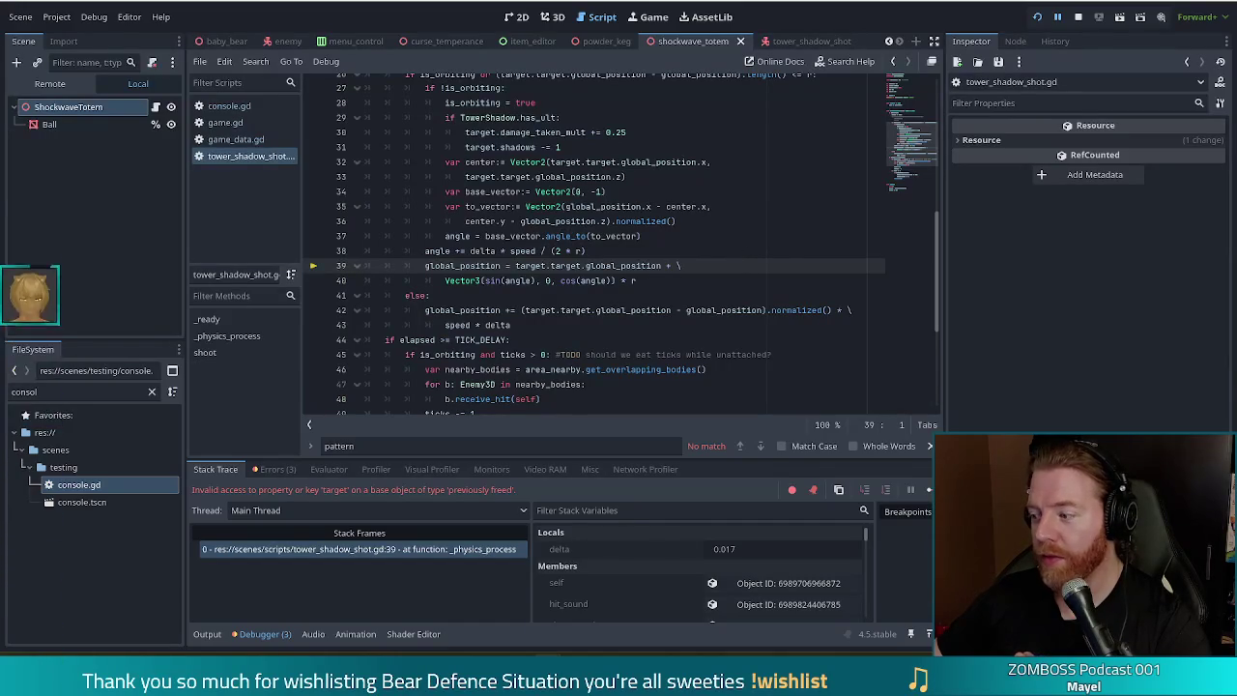
click(682, 265)
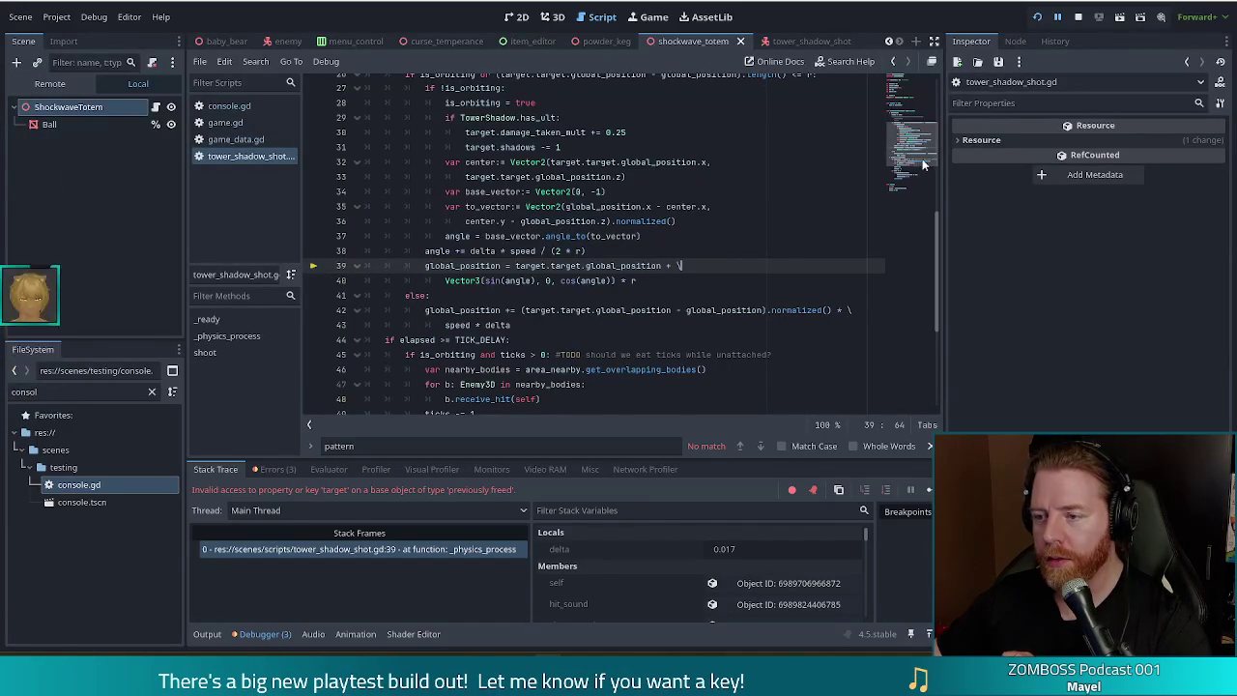
scroll(920, 152, up, 2)
scroll(920, 152, down, 1)
scroll(920, 152, up, 1)
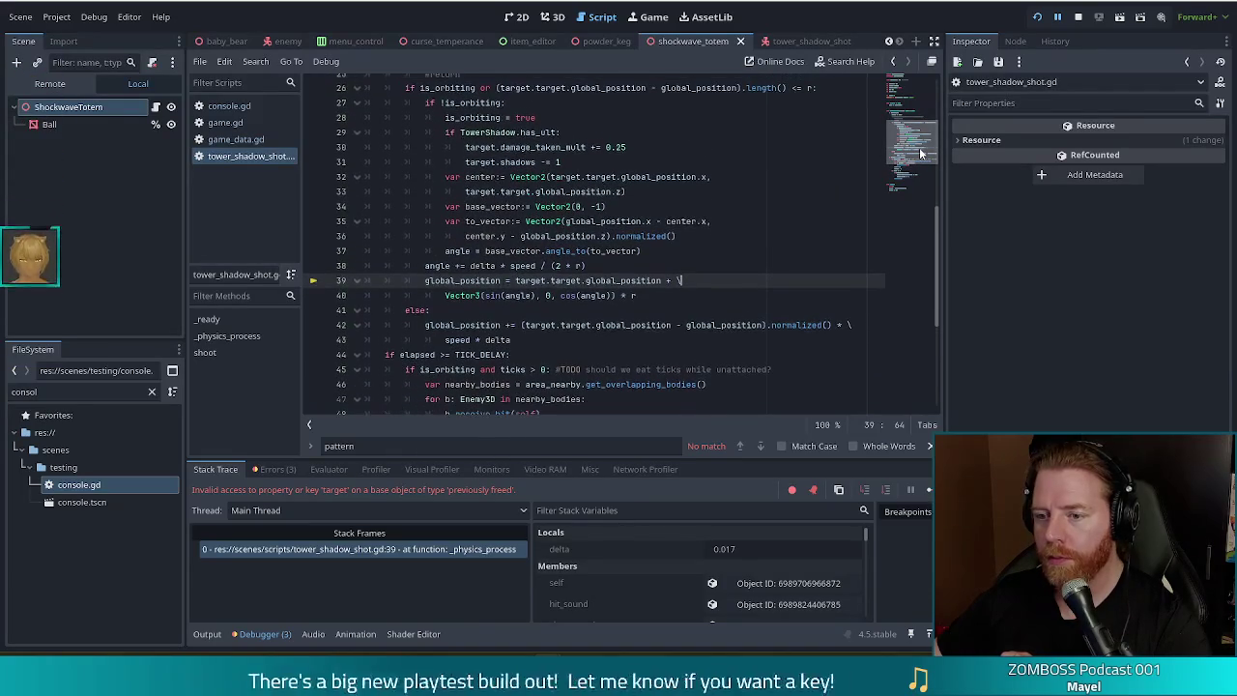
scroll(922, 153, down, 1)
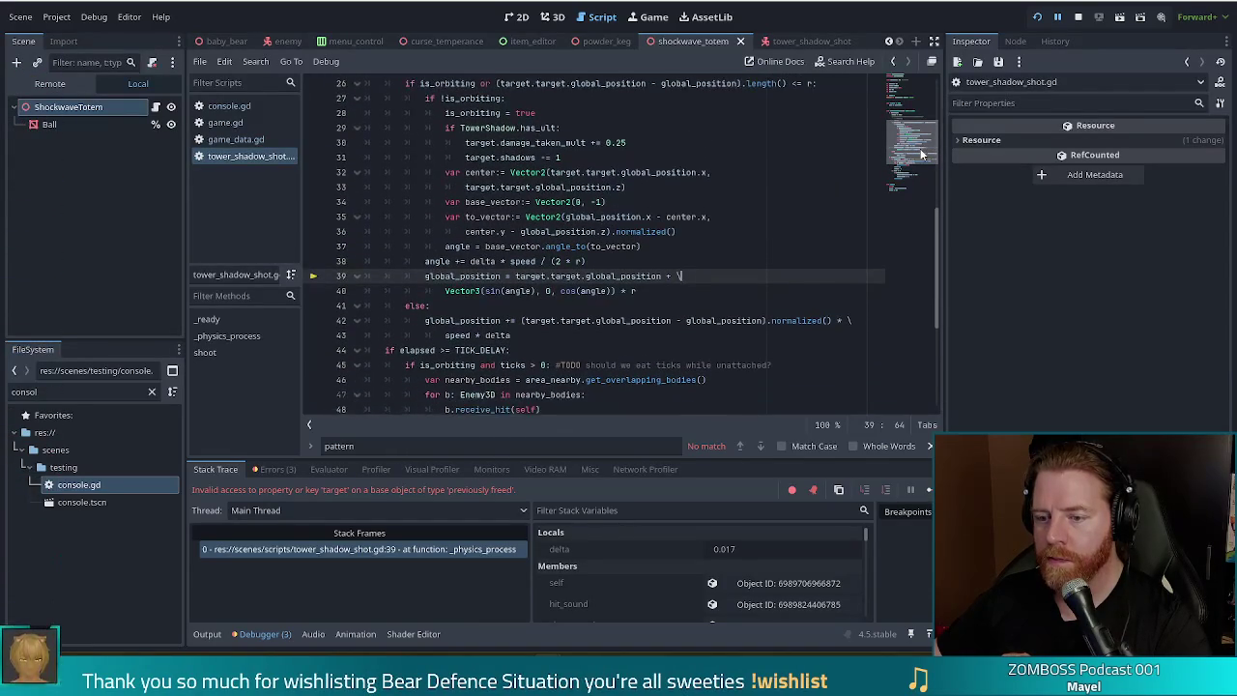
scroll(923, 150, up, 3)
scroll(925, 143, up, 2)
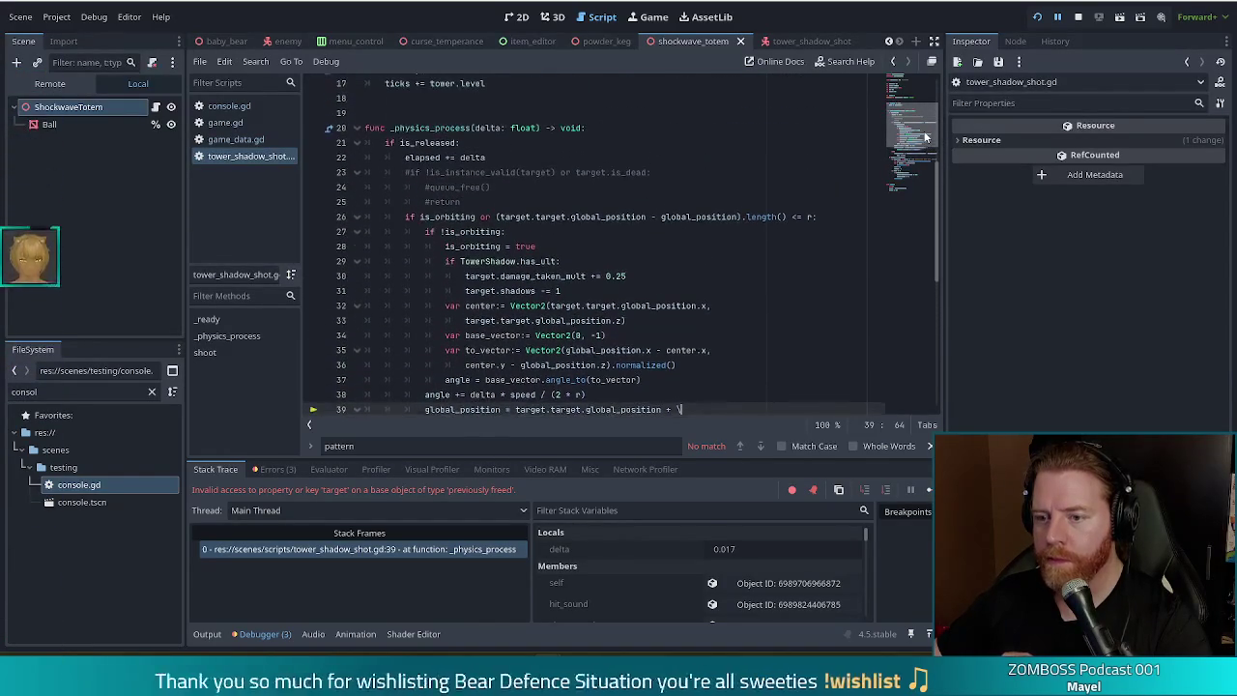
scroll(925, 140, down, 4)
scroll(926, 134, up, 4)
scroll(926, 121, up, 5)
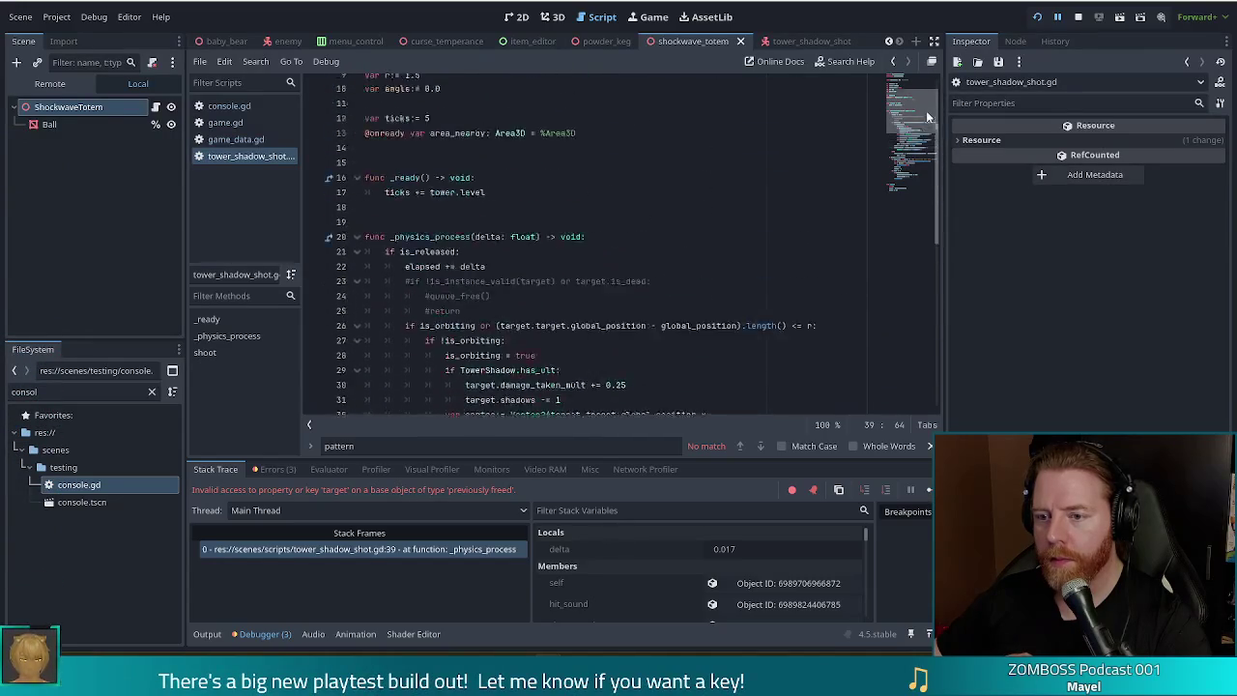
scroll(926, 98, down, 6)
scroll(925, 143, down, 1)
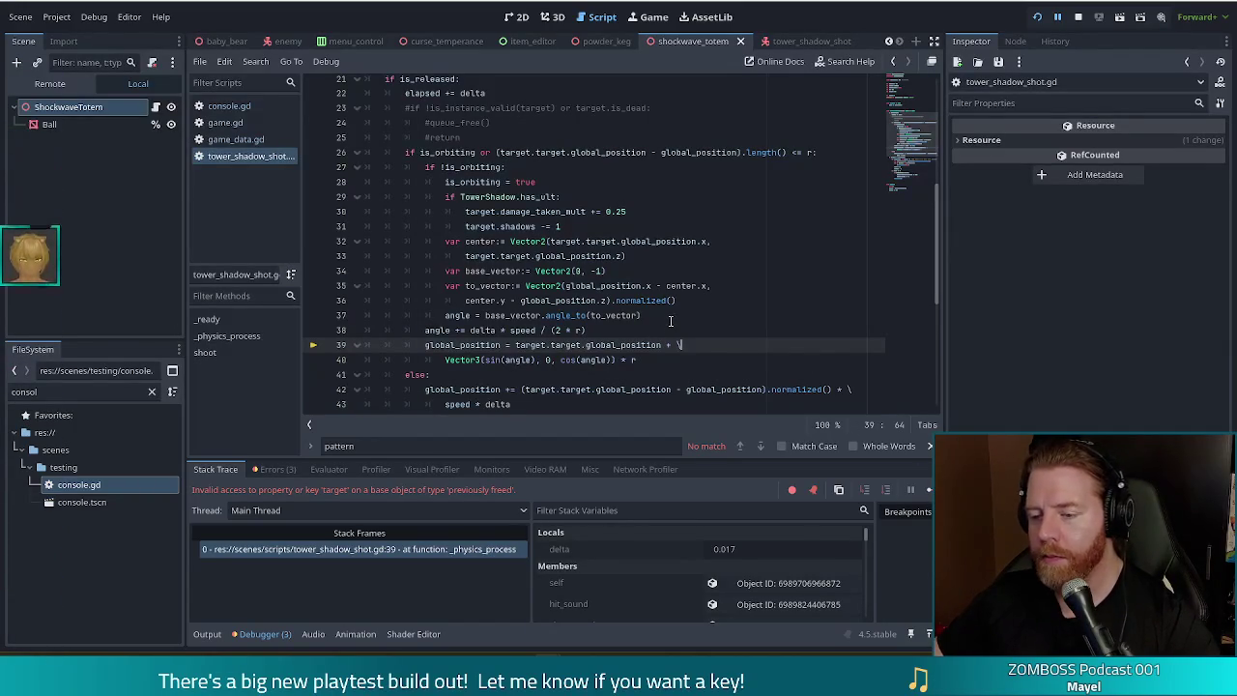
mouse_move(909, 143)
mouse_down()
mouse_move(901, 167)
mouse_move(906, 157)
mouse_up()
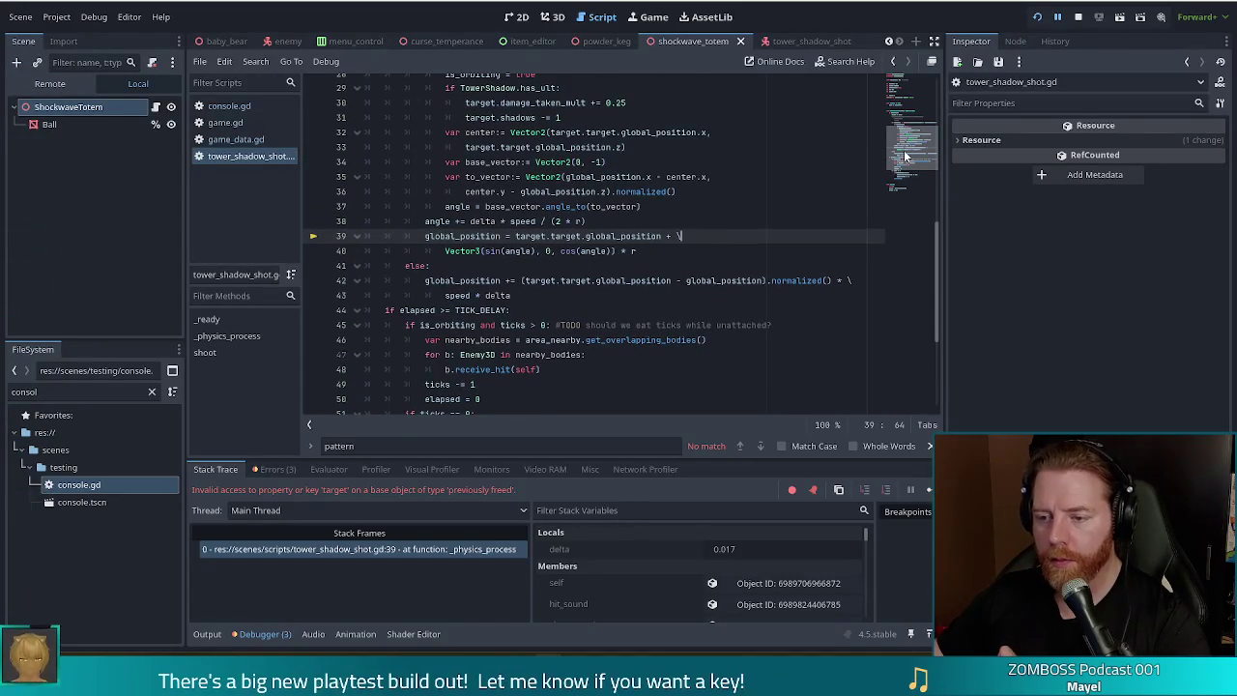
drag(905, 157, 906, 154)
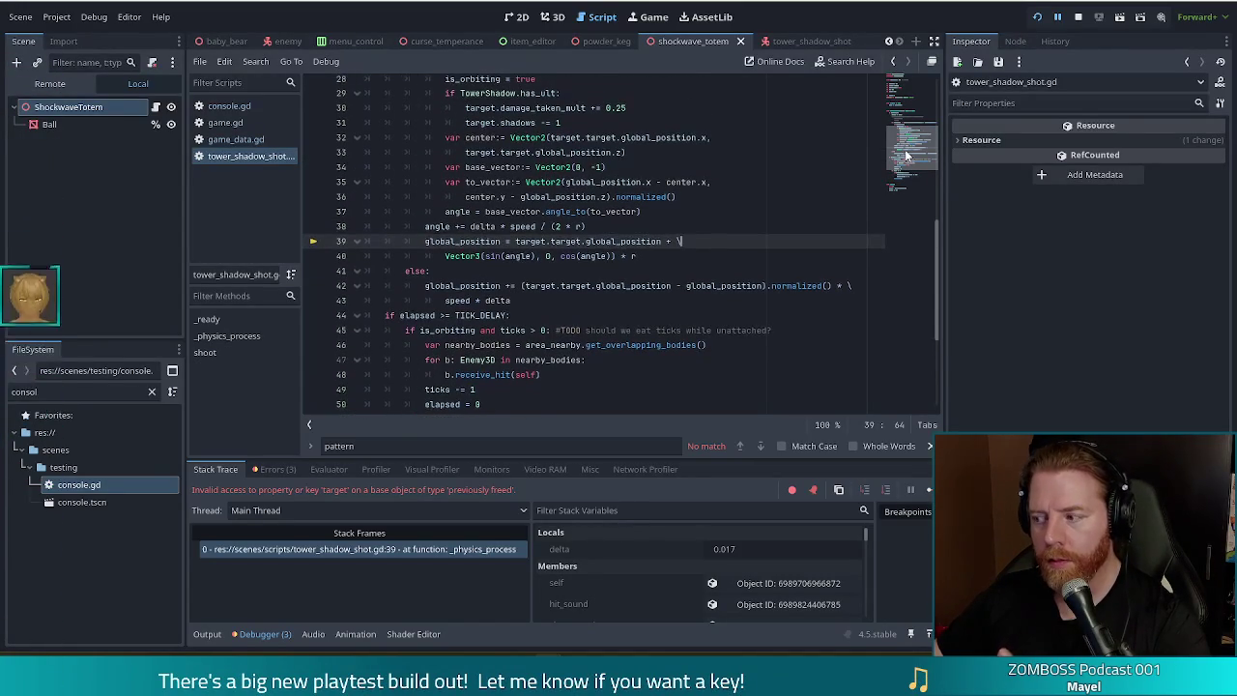
scroll(905, 156, up, 4)
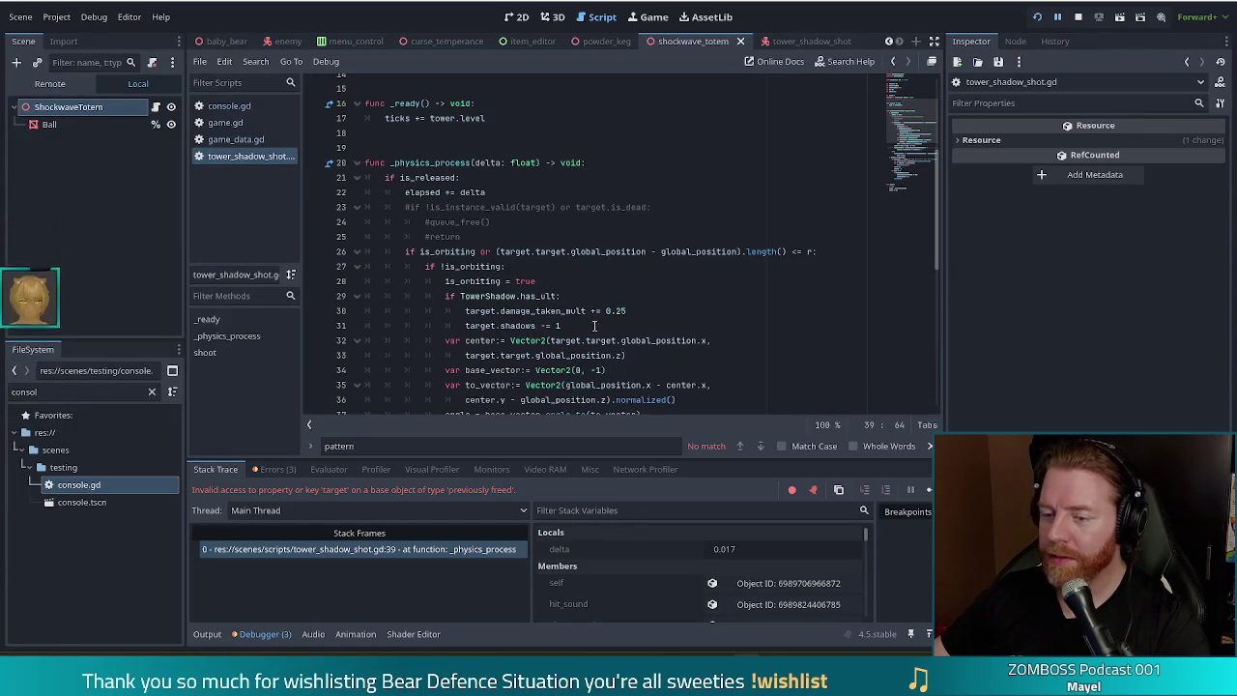
click(567, 295)
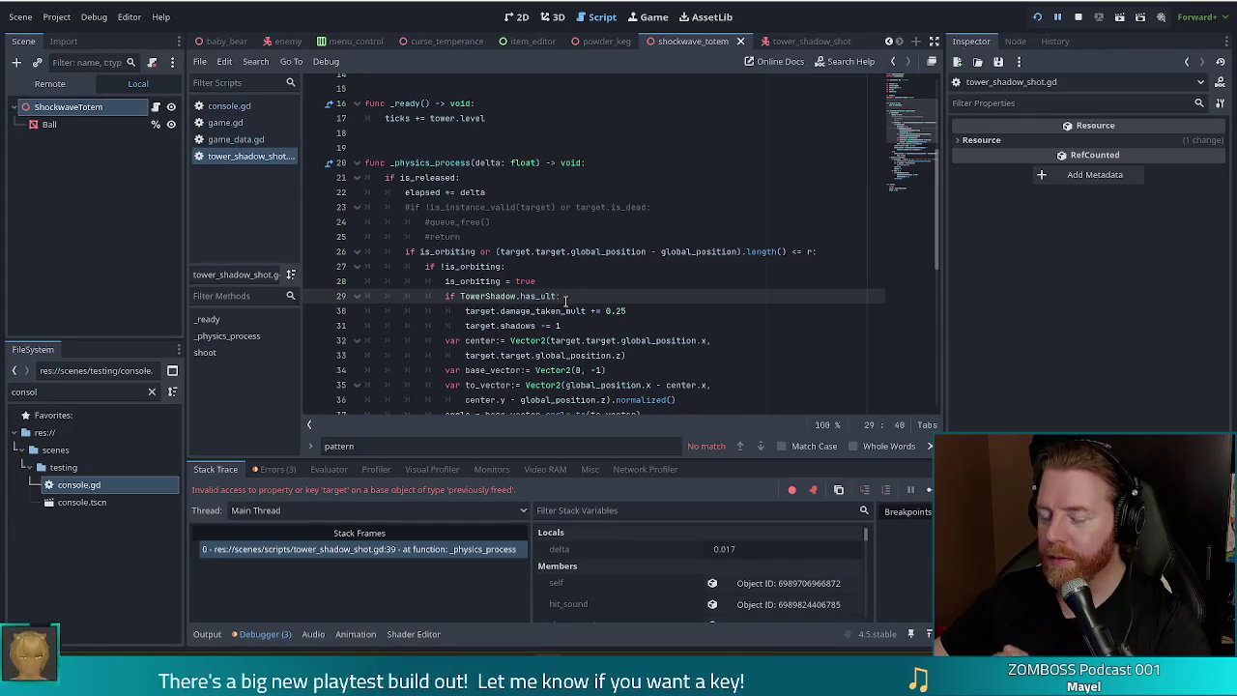
mouse_move(565, 310)
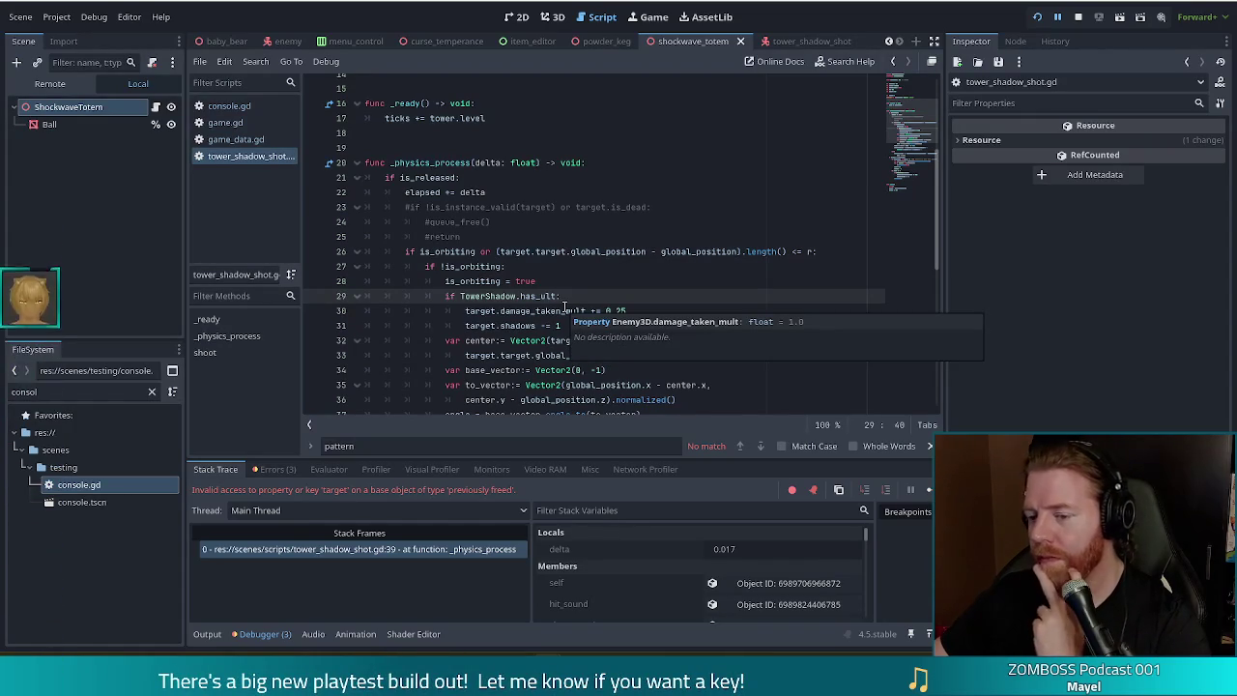
click(646, 252)
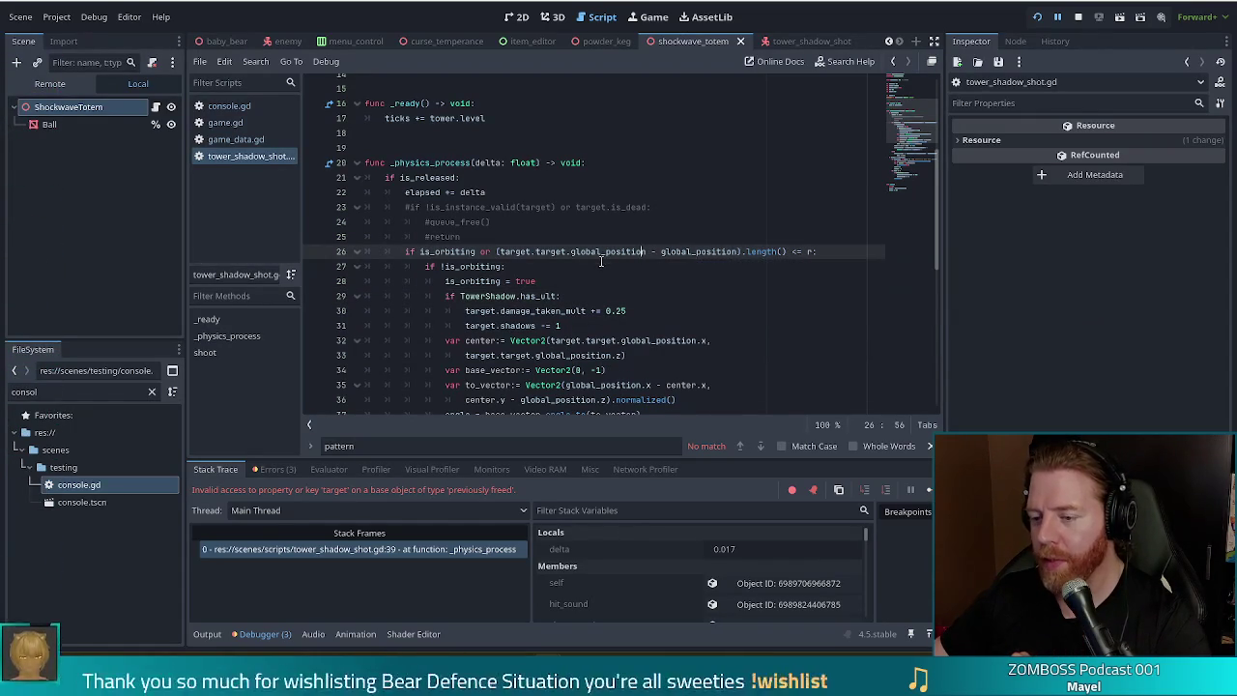
click(714, 251)
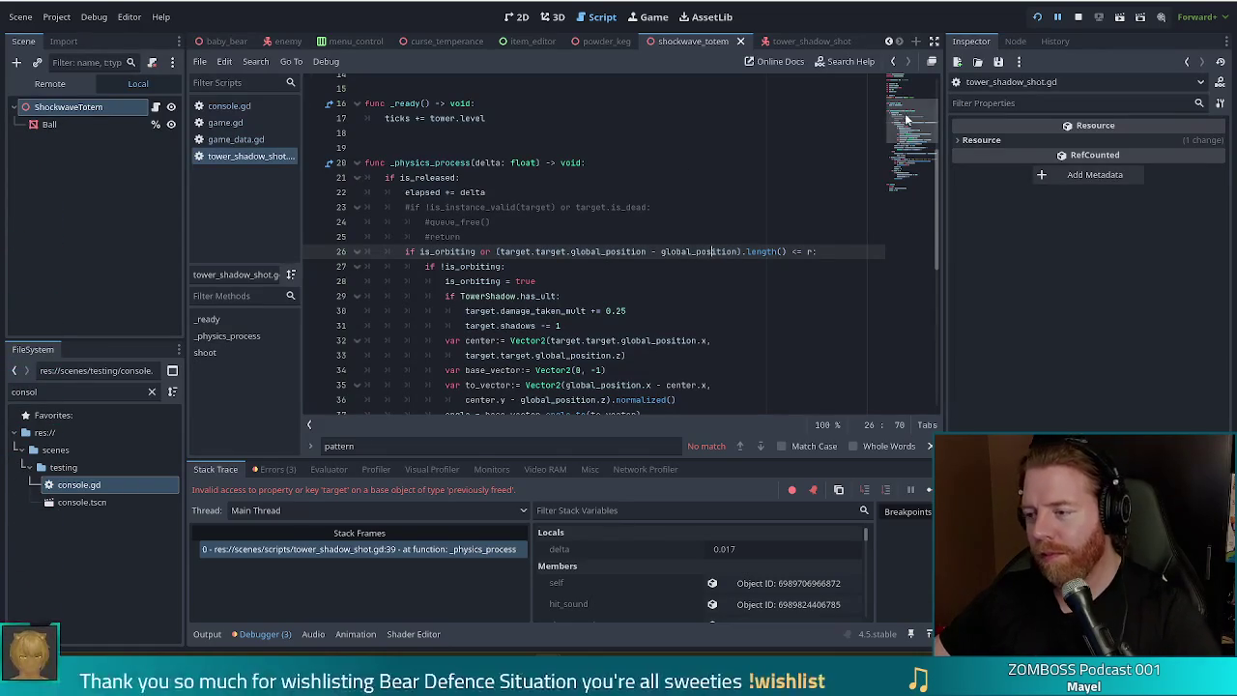
scroll(915, 143, down, 2)
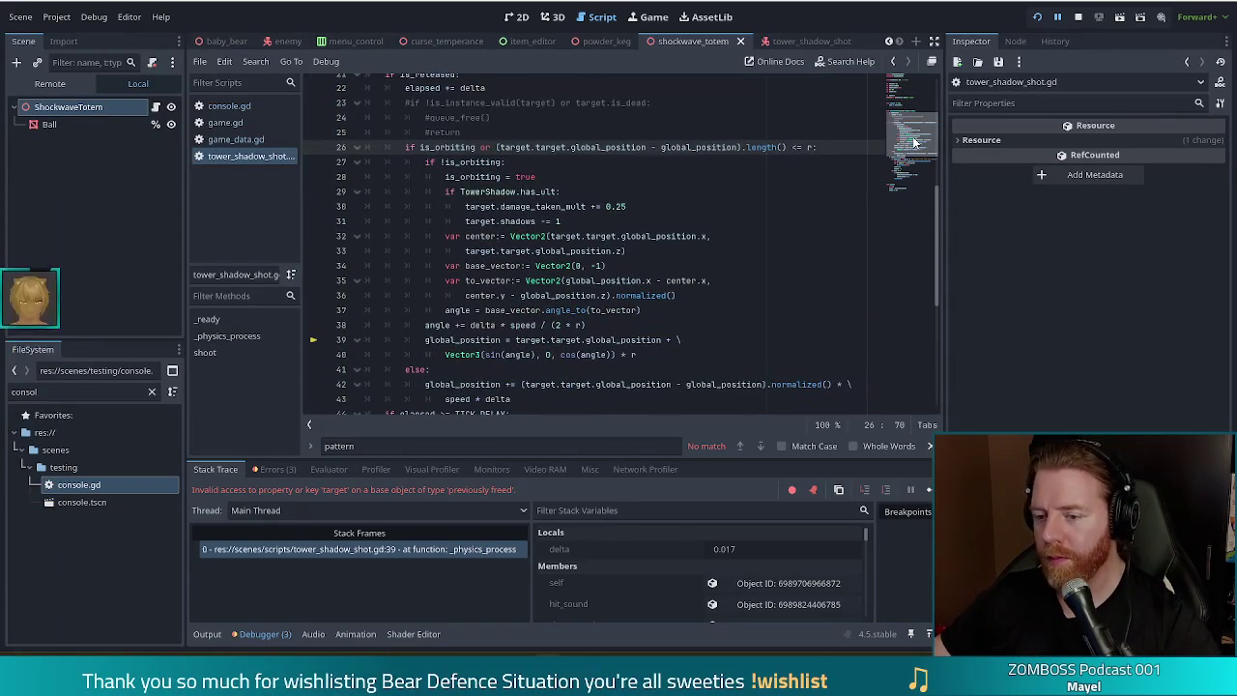
scroll(913, 145, down, 2)
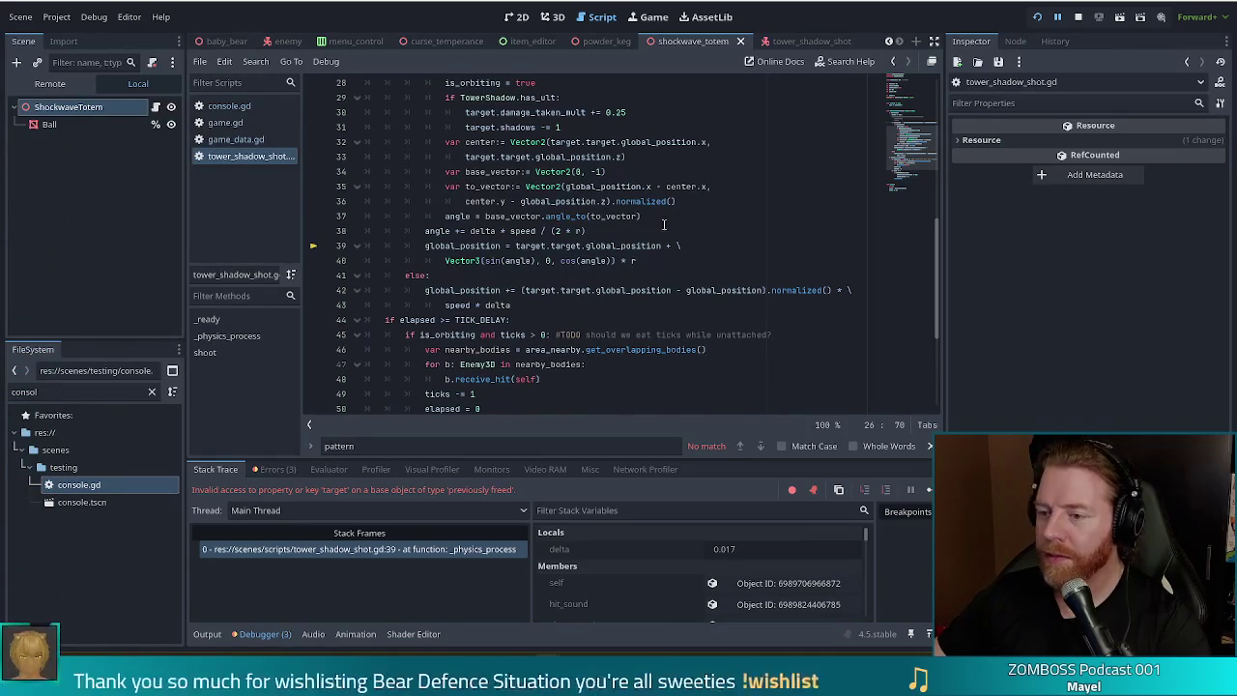
scroll(911, 173, down, 2)
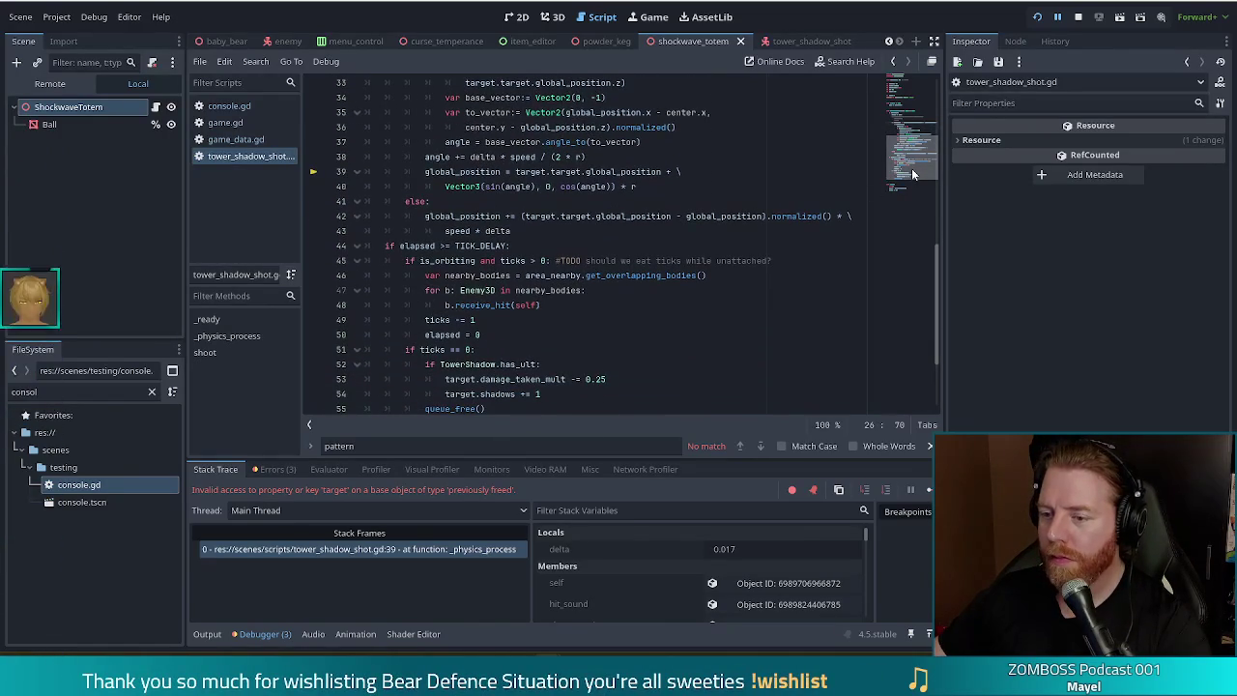
scroll(911, 168, up, 1)
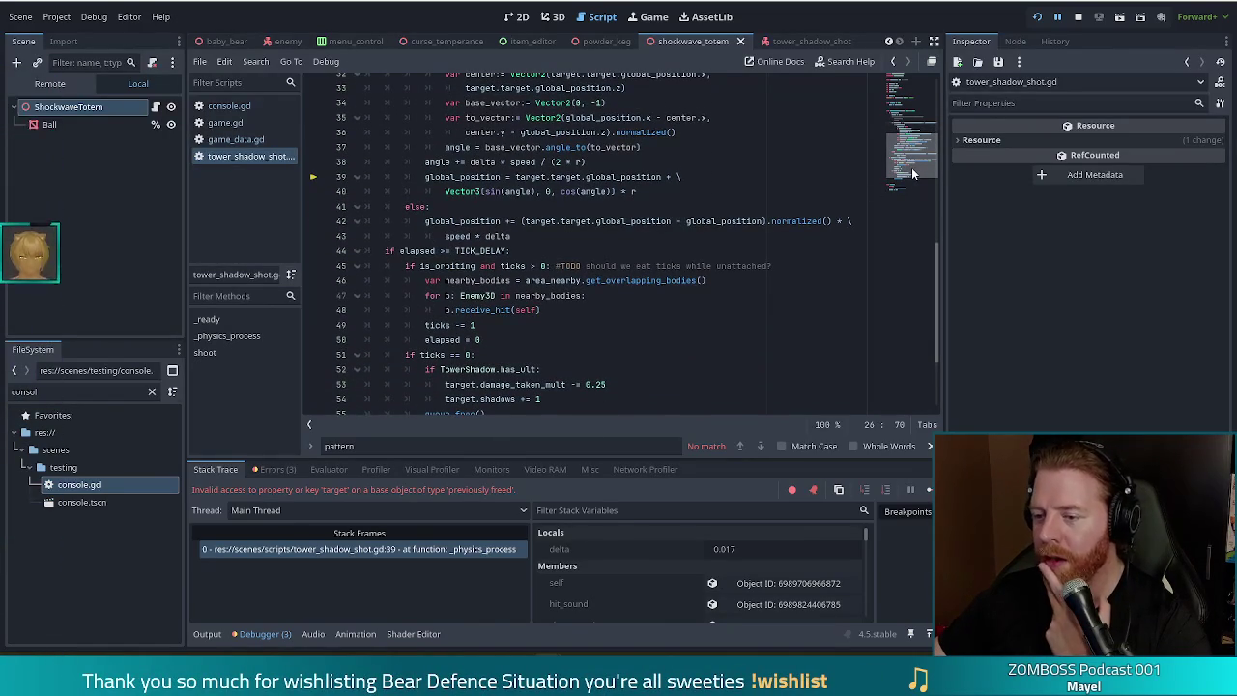
scroll(914, 164, up, 3)
scroll(917, 156, down, 1)
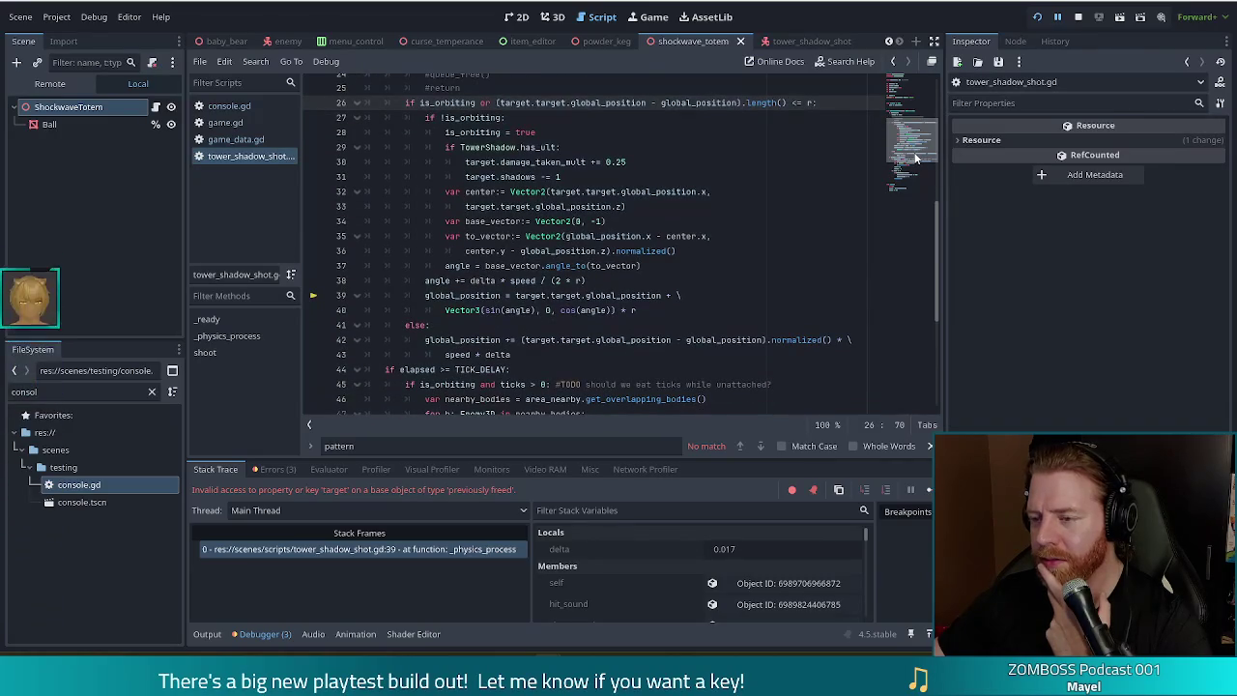
scroll(916, 156, up, 2)
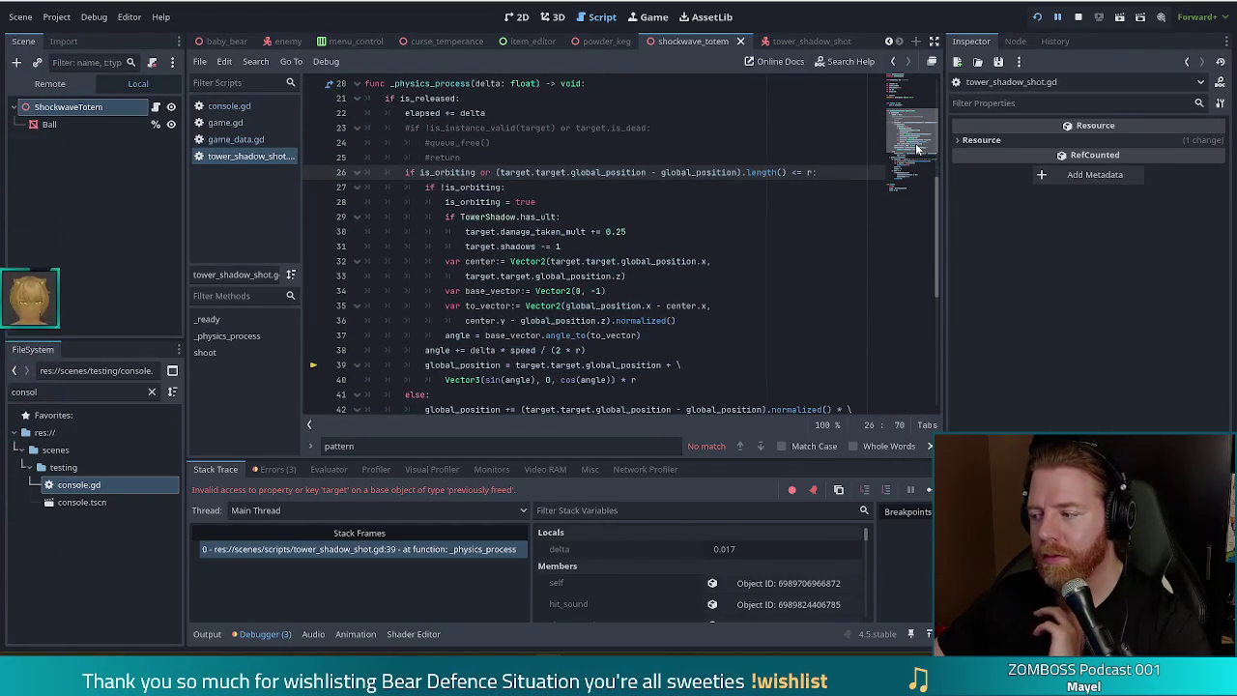
scroll(919, 148, up, 1)
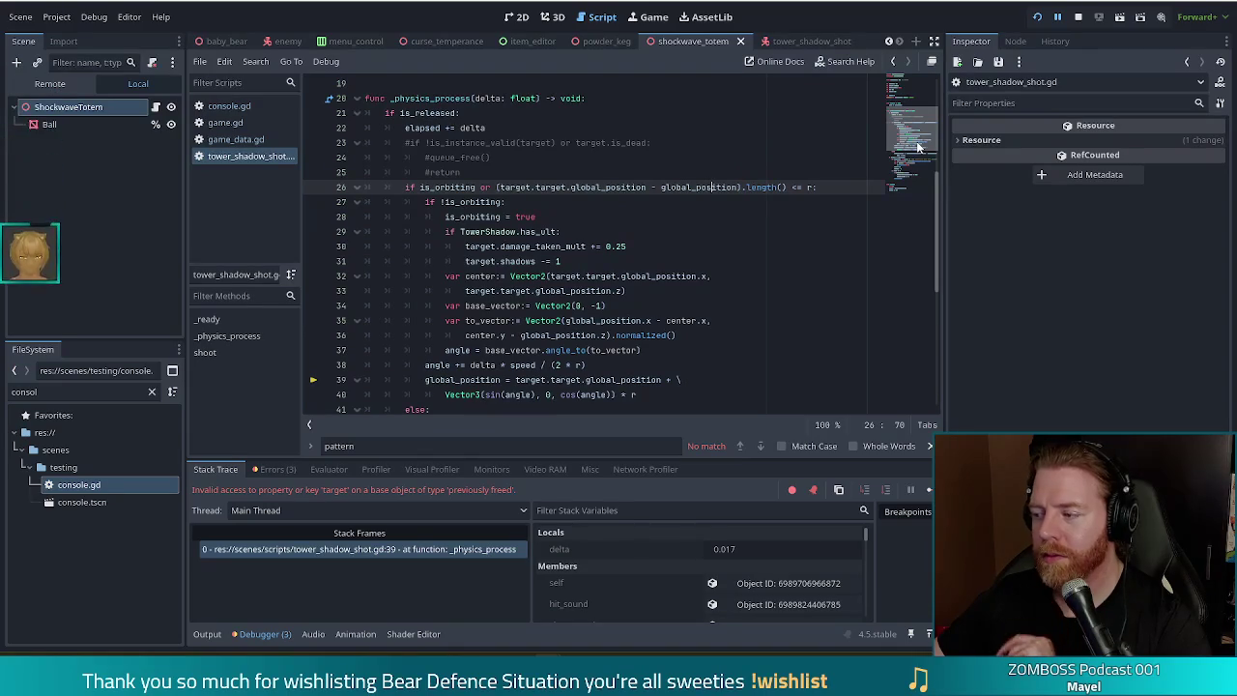
scroll(918, 147, down, 2)
scroll(908, 162, down, 1)
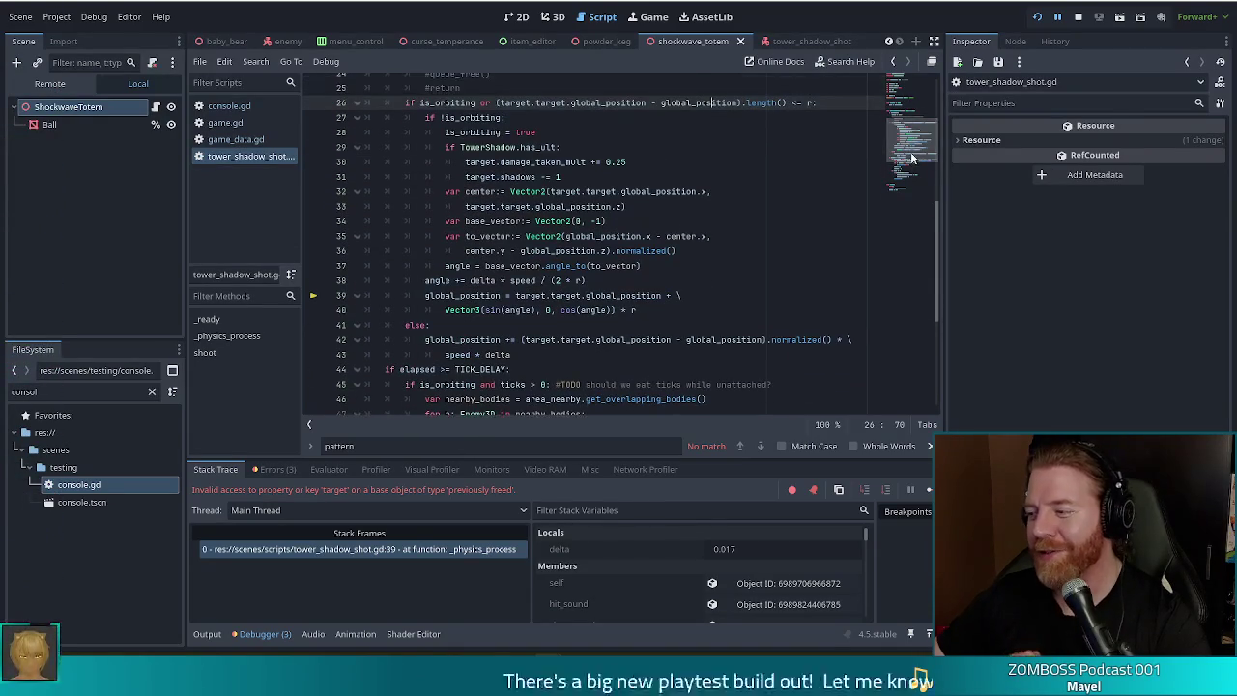
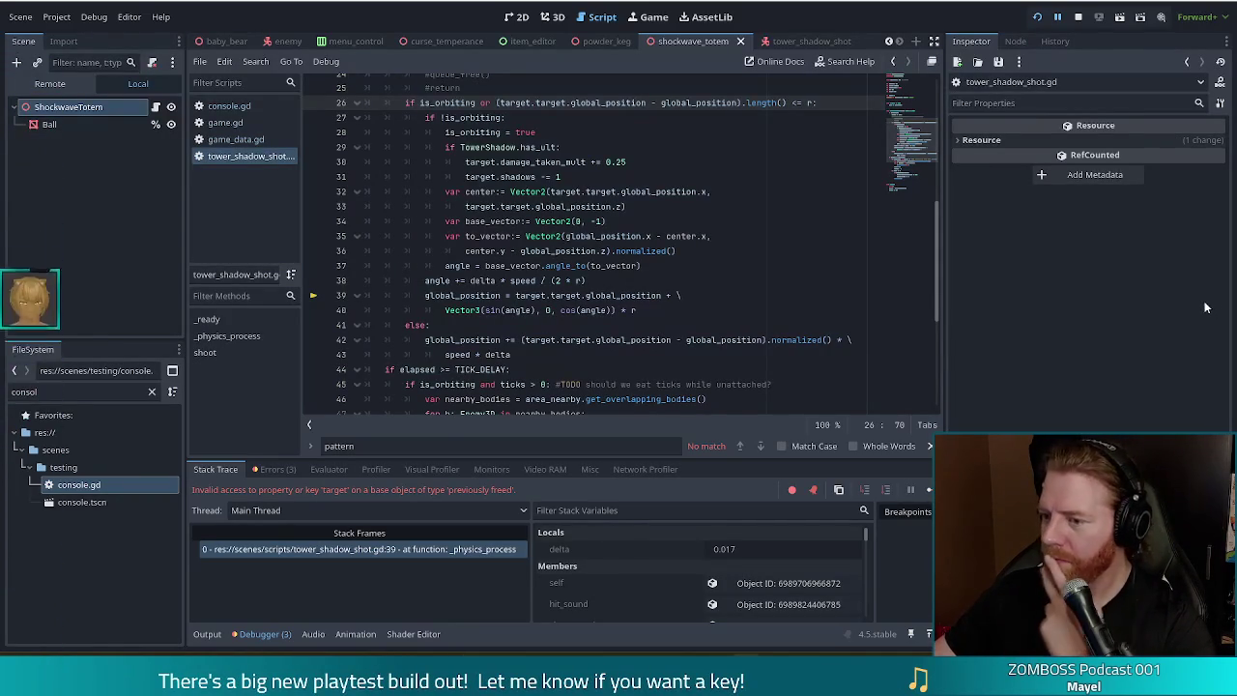
Step: Inspect the normalized() call on line 36 and the failing line 39 in tower_shadow_shot.gd
click(628, 250)
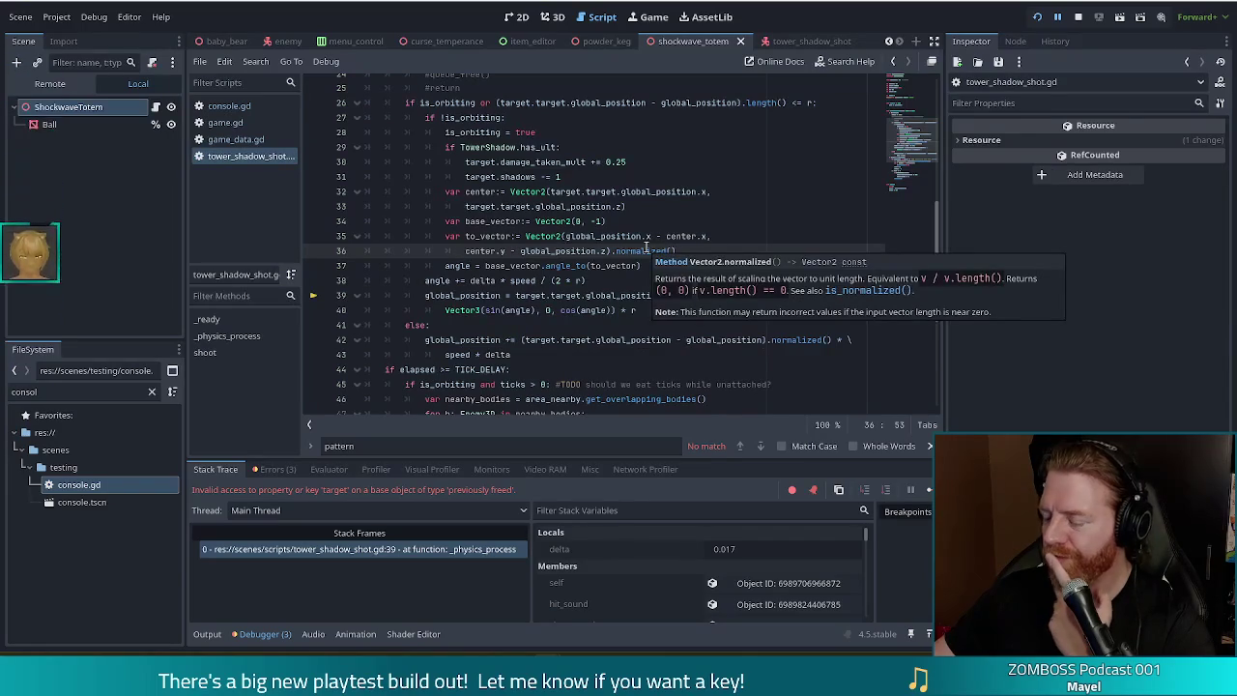
click(568, 295)
scroll(913, 136, up, 2)
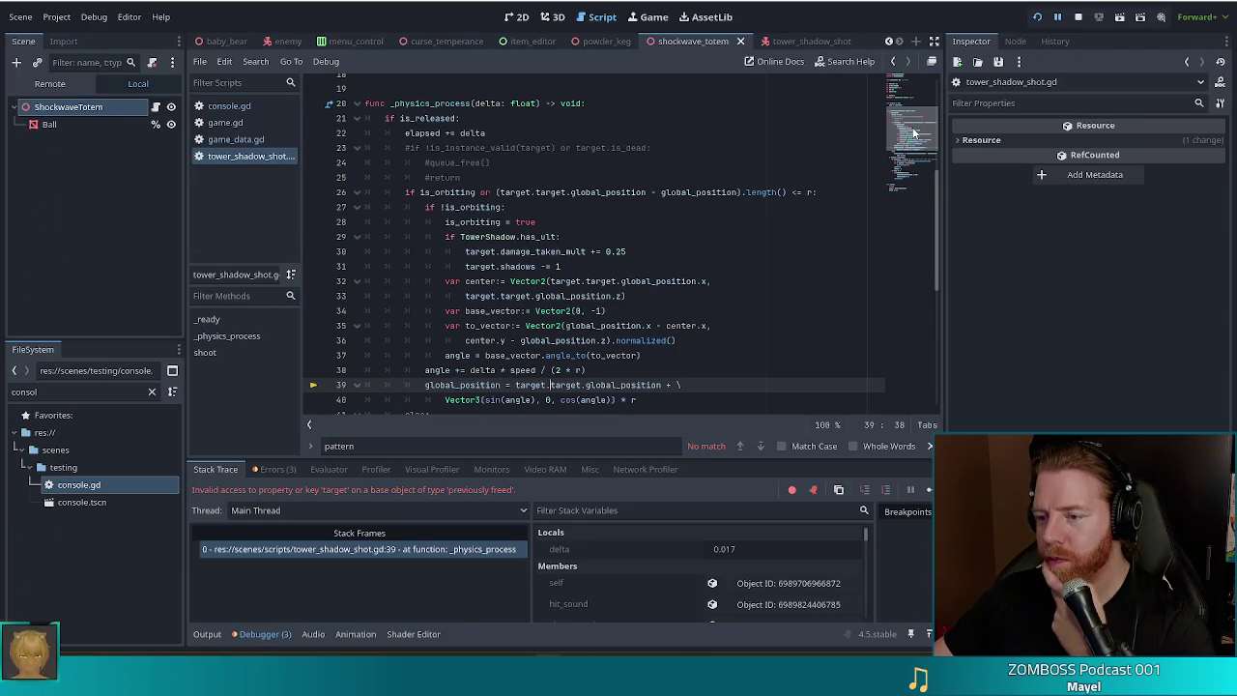
scroll(913, 132, down, 1)
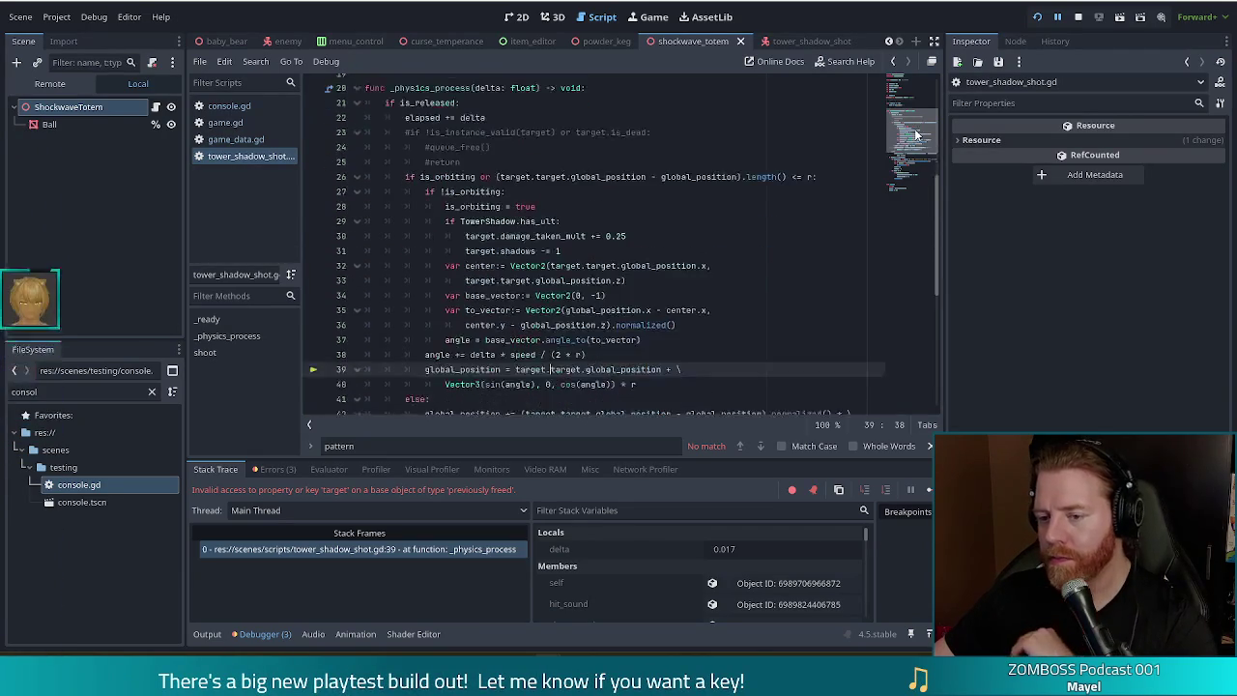
scroll(916, 134, up, 1)
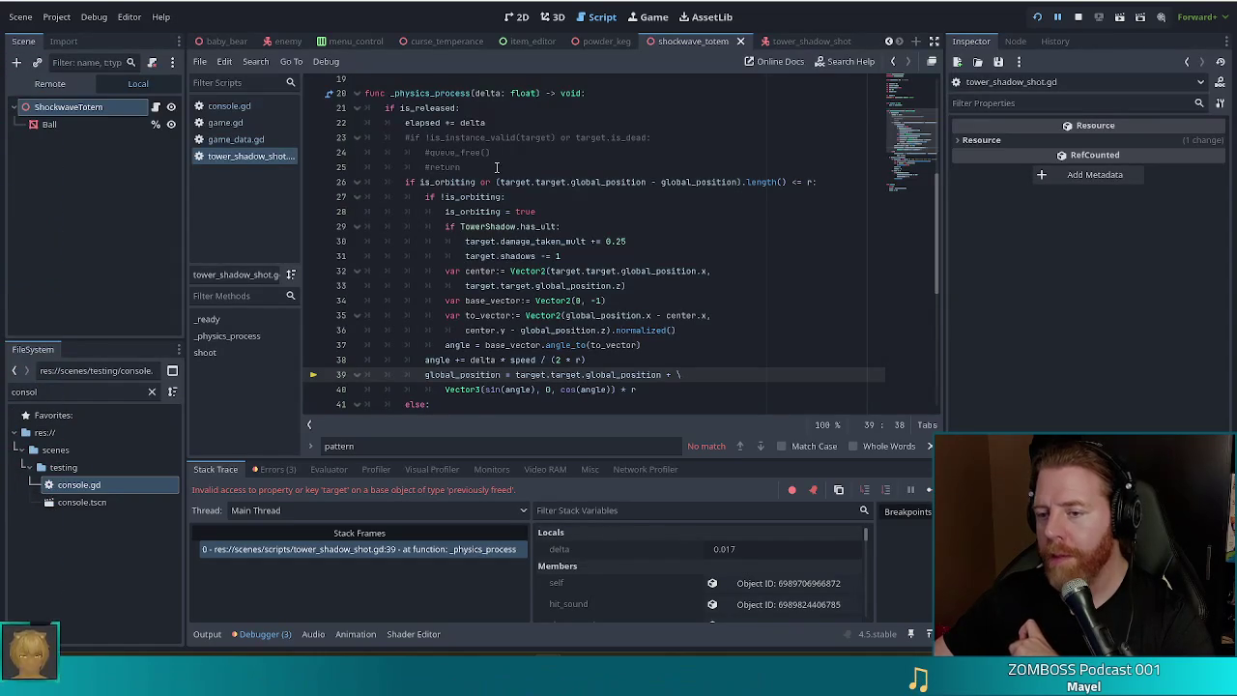
Step: Uncomment lines 23–25 and comment out the 'or target.is_dead' condition on line 23
click(602, 139)
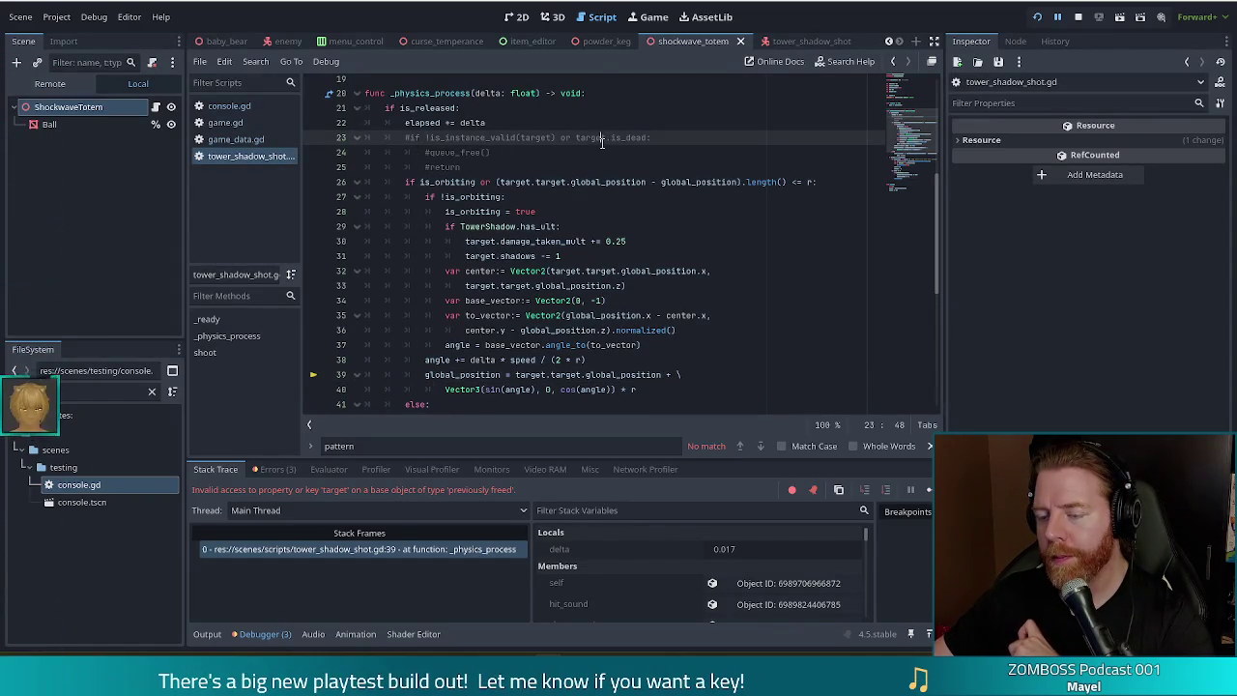
click(435, 152)
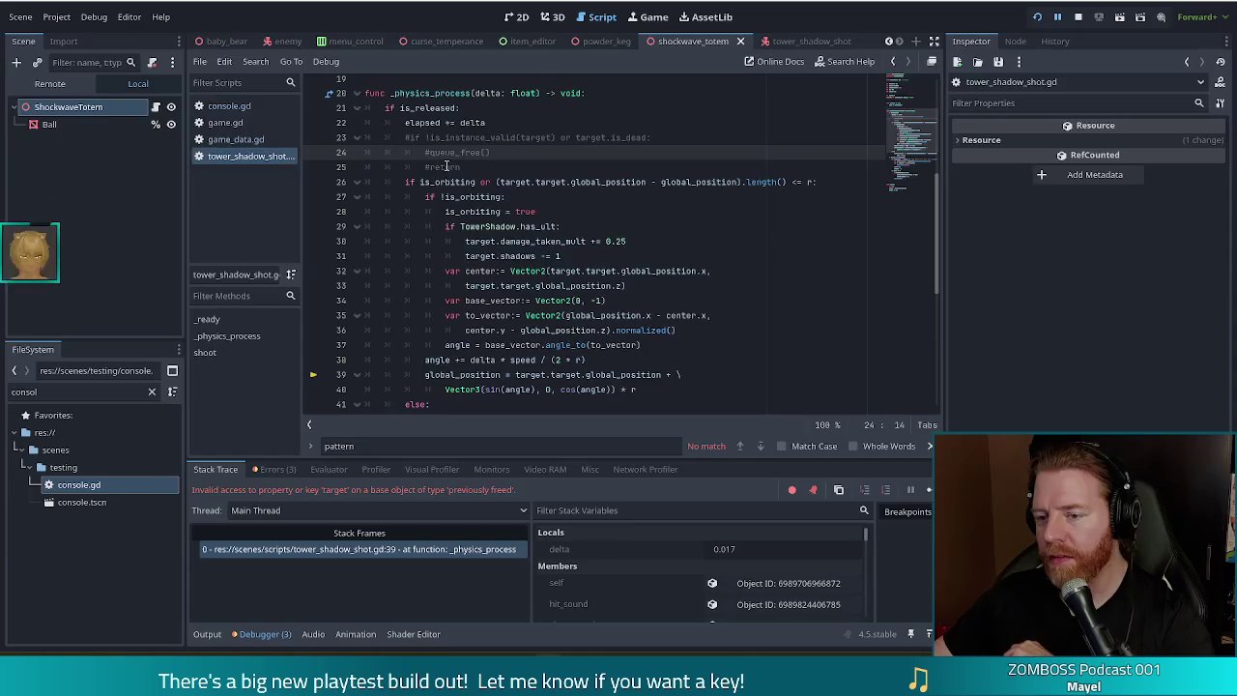
click(408, 138)
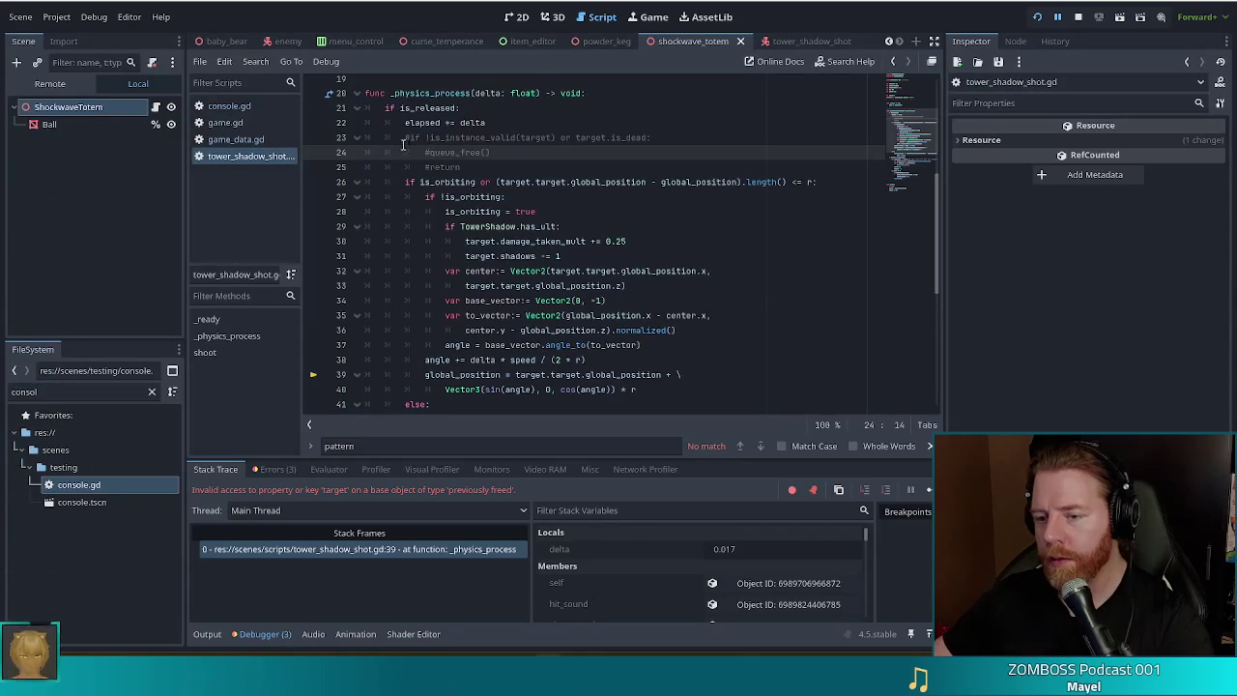
key(BackSpace)
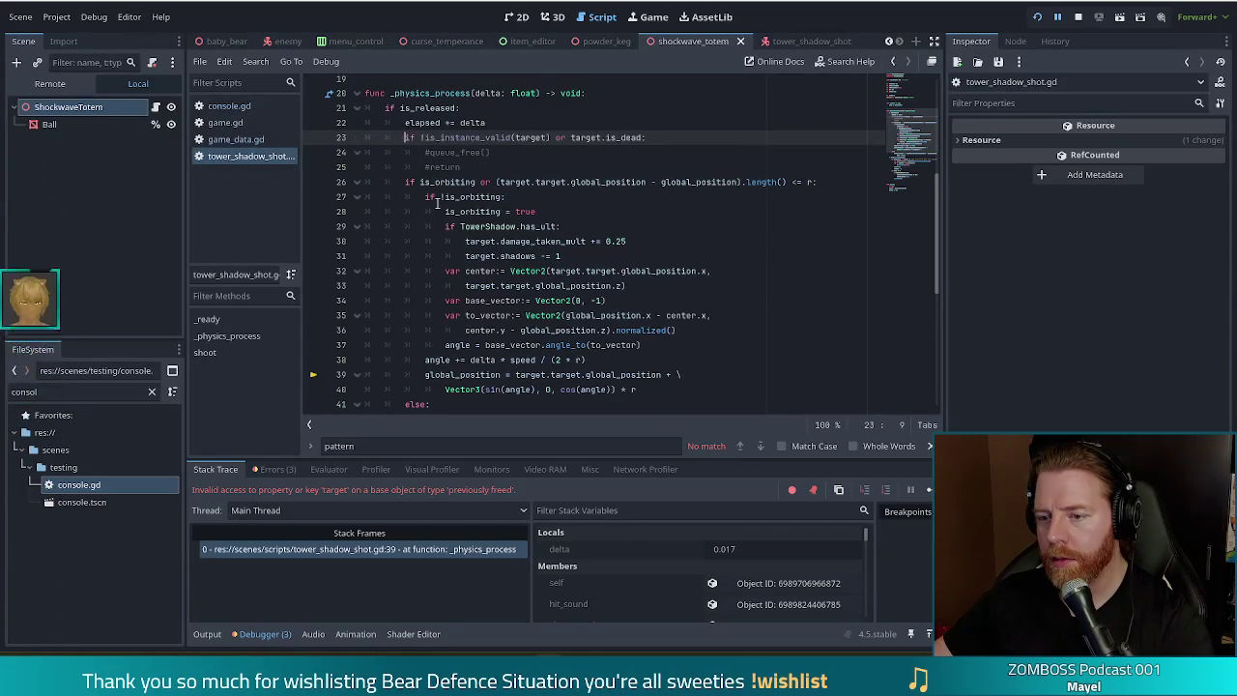
click(431, 153)
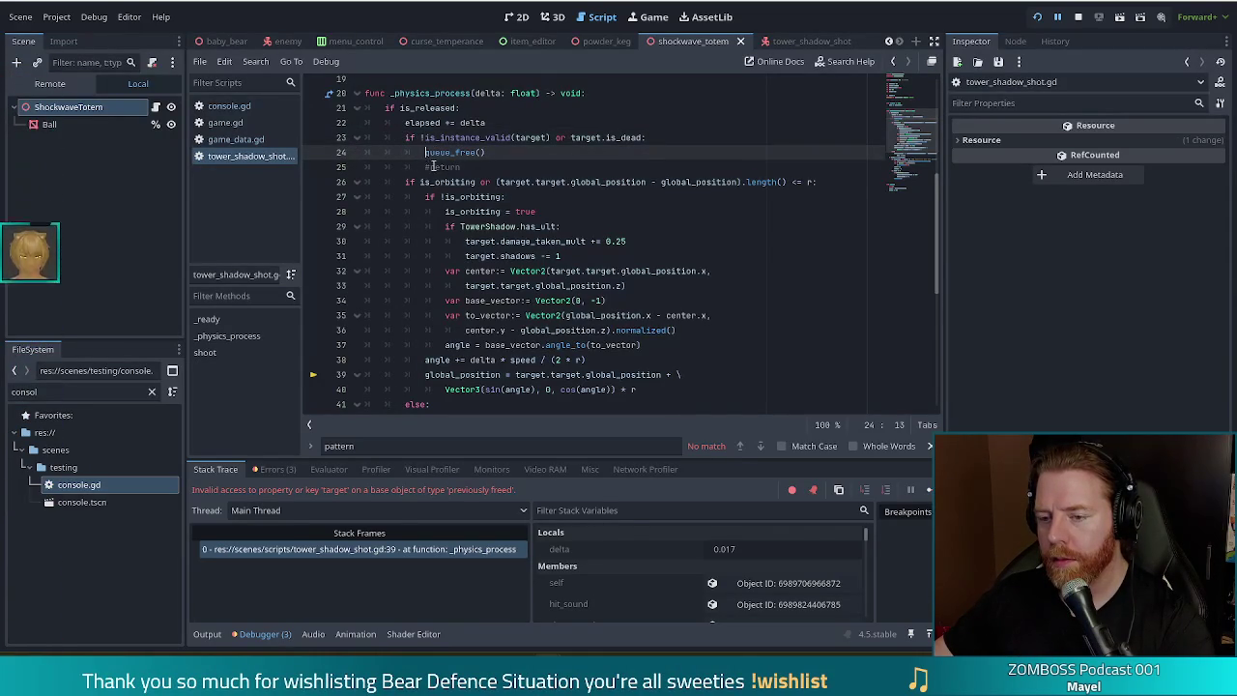
click(431, 167)
click(551, 137)
text(:#)
click(481, 137)
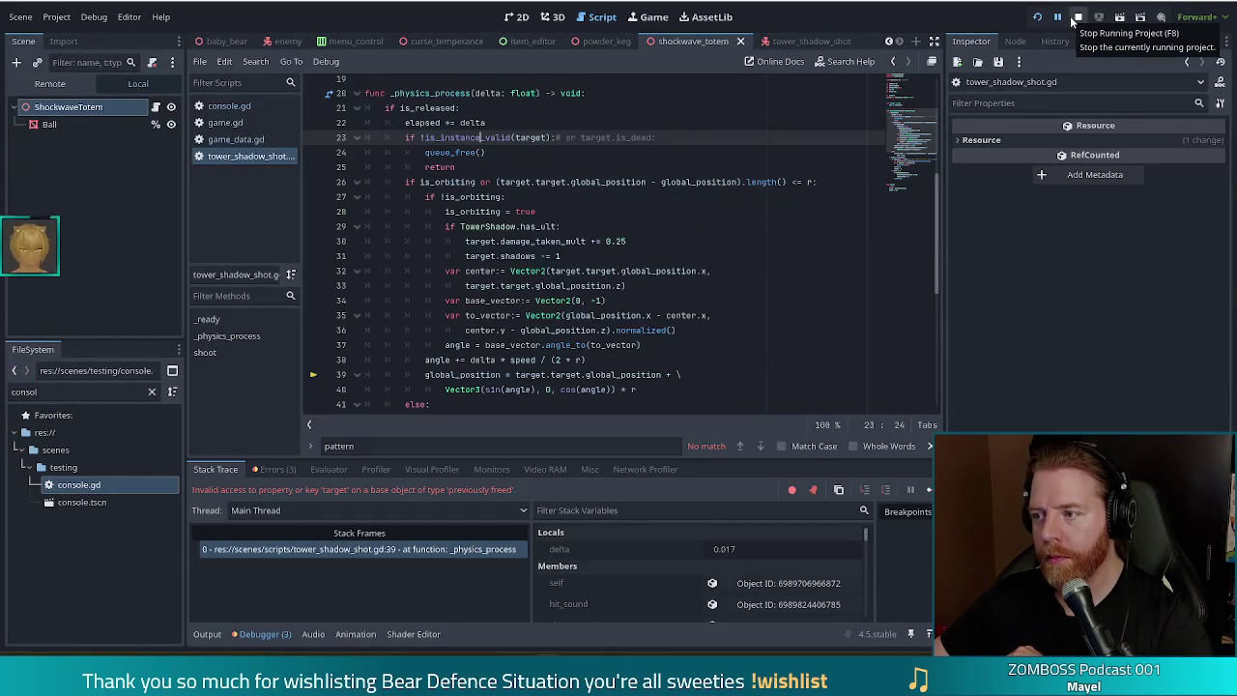
Step: Restart the game with the edited script, begin a New Game and open the bear's shop
click(1077, 18)
click(1039, 19)
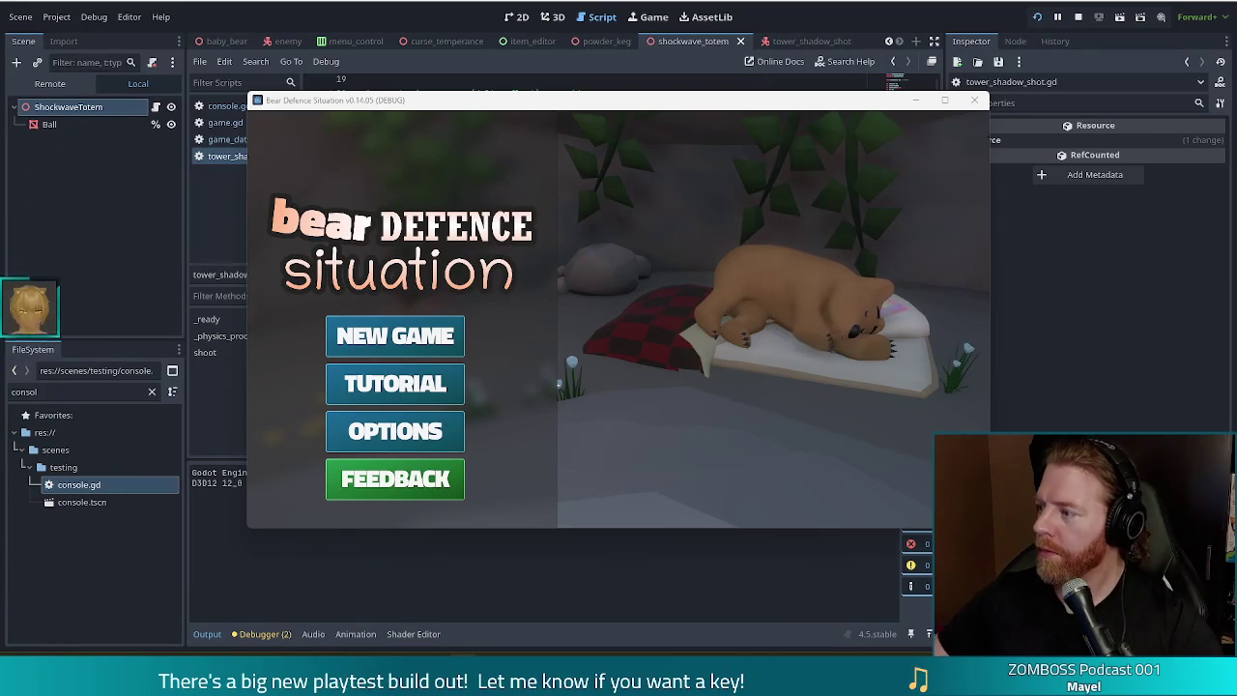
click(451, 331)
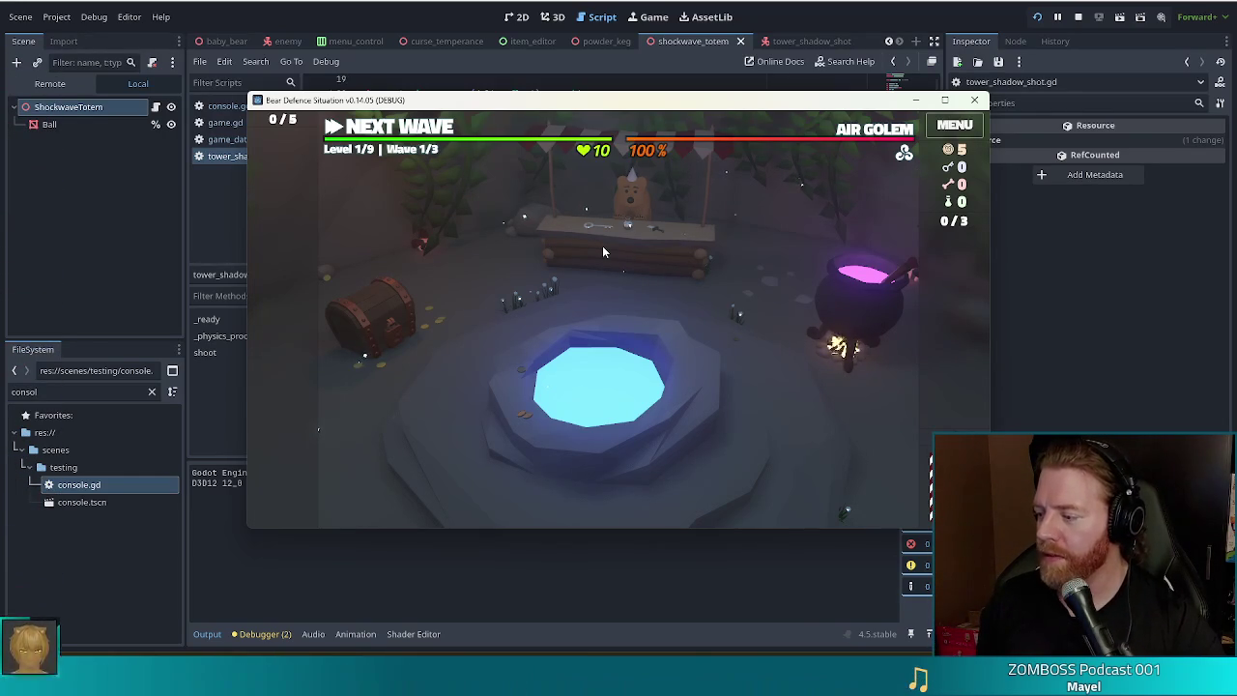
click(647, 265)
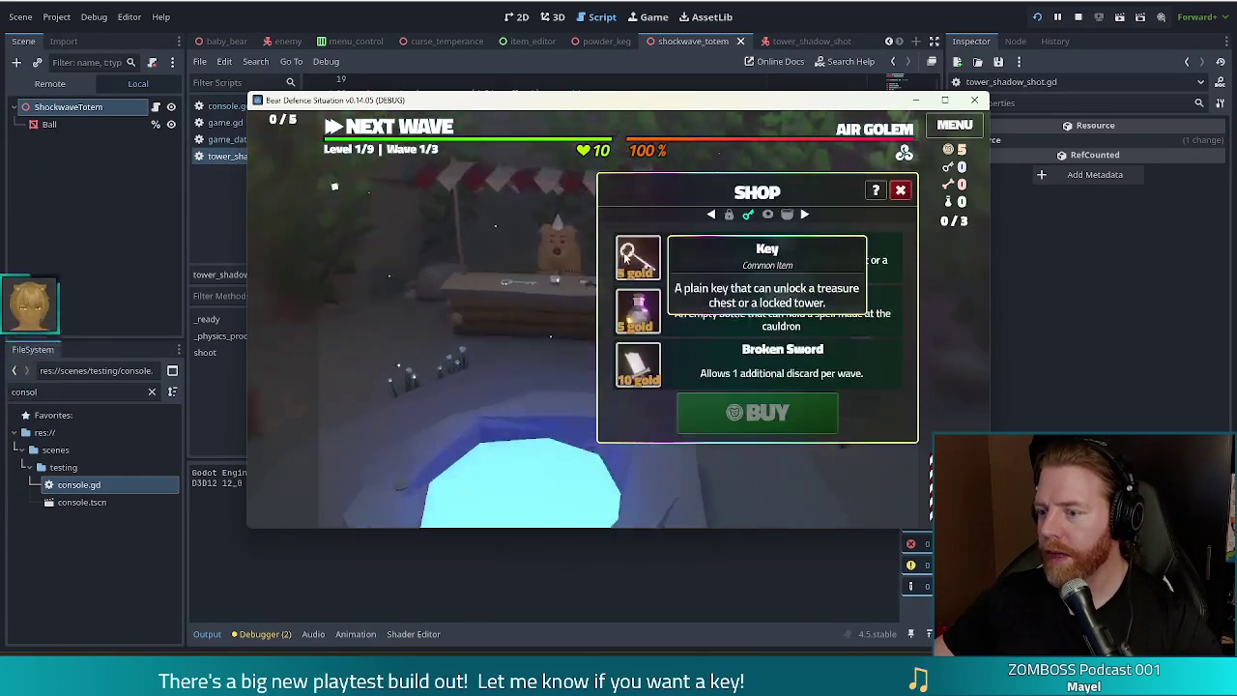
Step: Buy the Key for 5 gold, then discard the 9 of Water for a new card
click(758, 413)
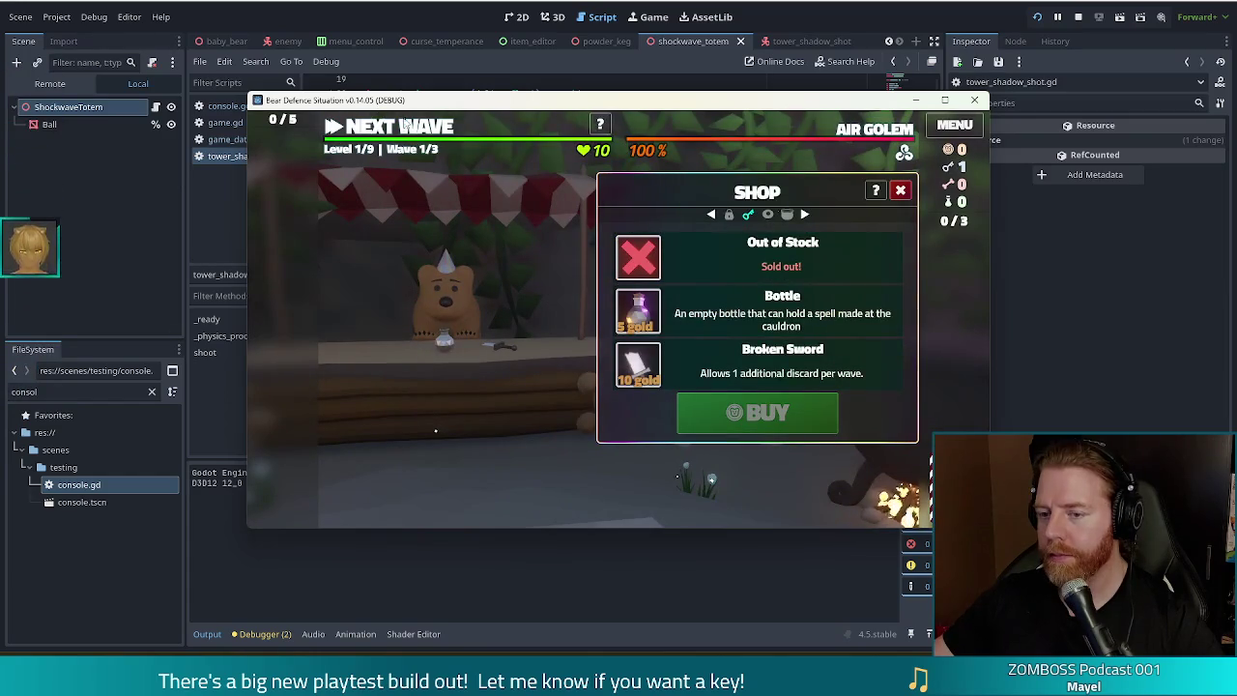
key(Escape)
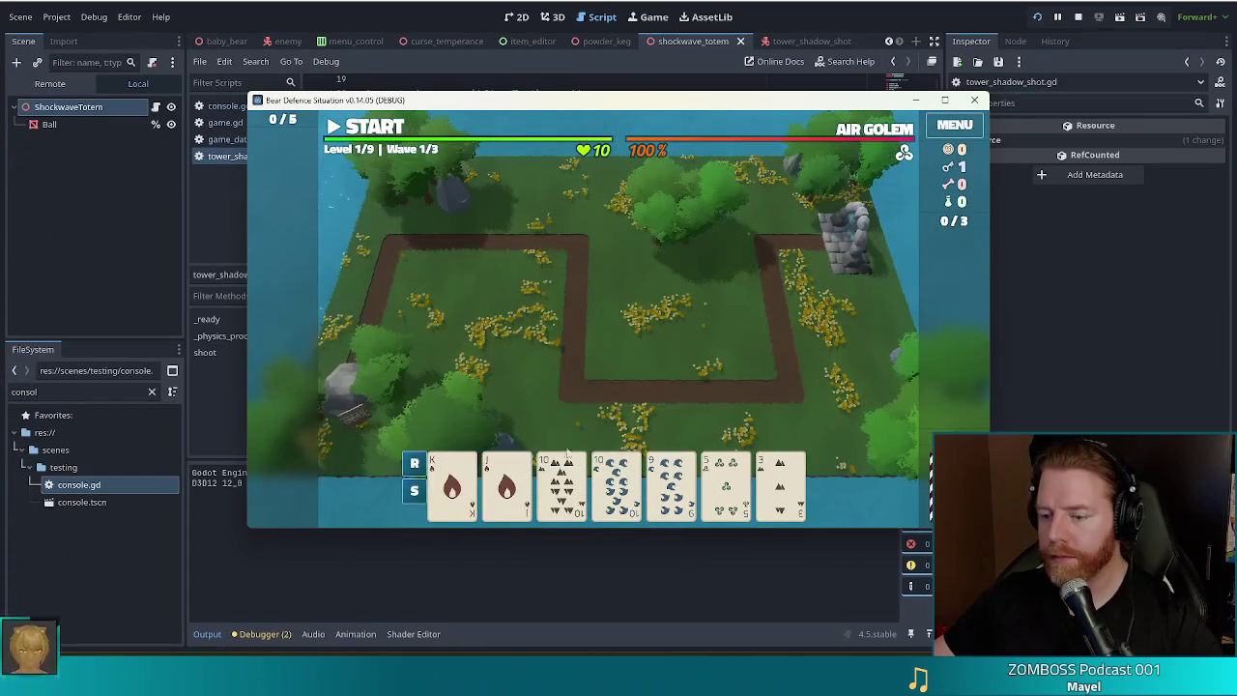
click(671, 483)
click(657, 414)
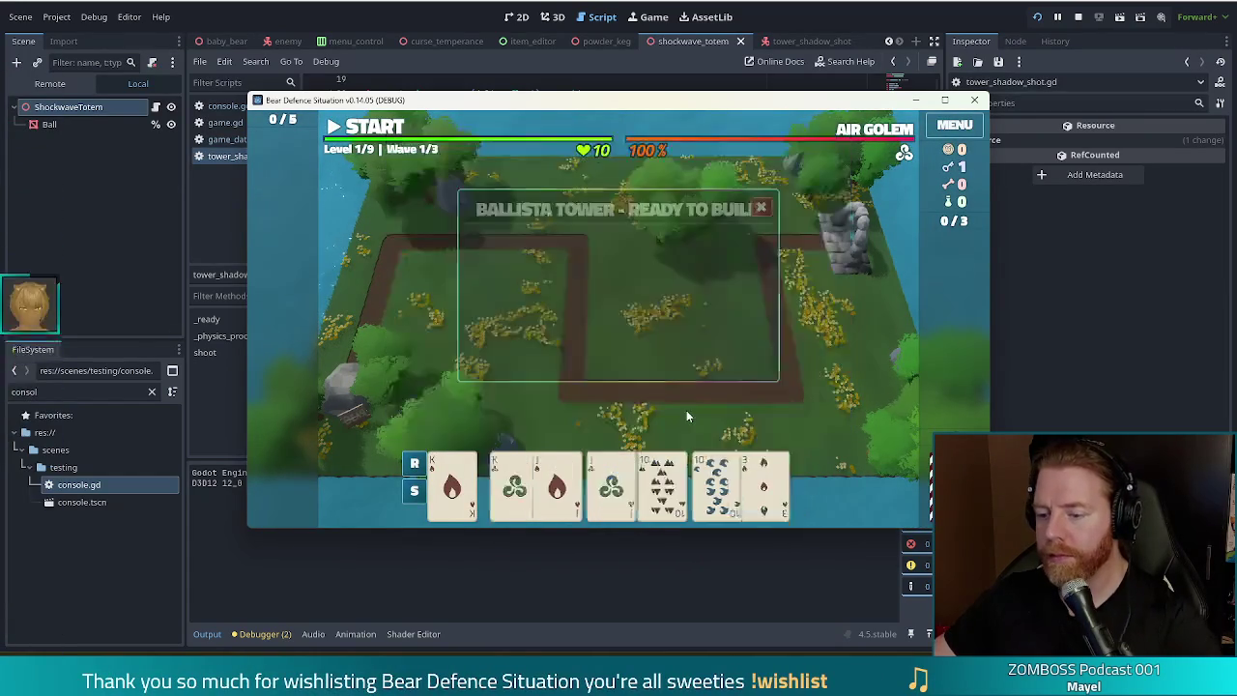
Step: Build a Shadow Tower from a Two Pair of Jacks and 10s on the grass, then start wave 1
click(562, 484)
click(615, 484)
click(671, 484)
click(725, 483)
click(665, 214)
click(565, 414)
click(721, 343)
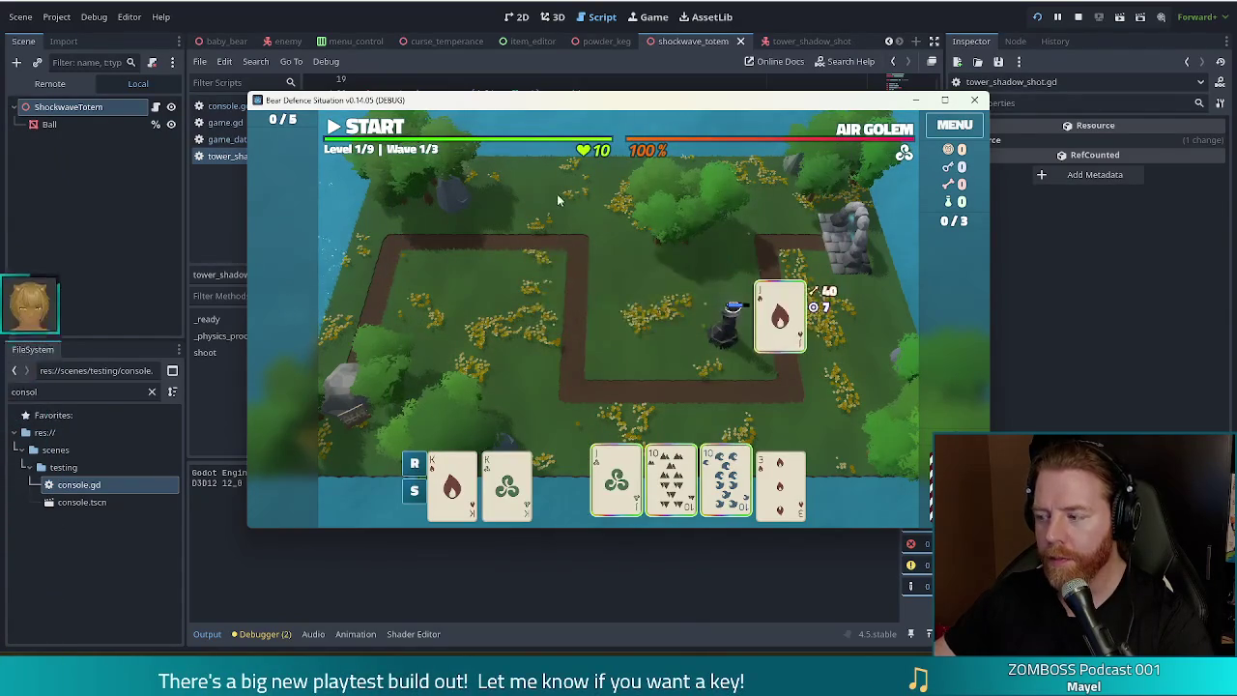
click(375, 129)
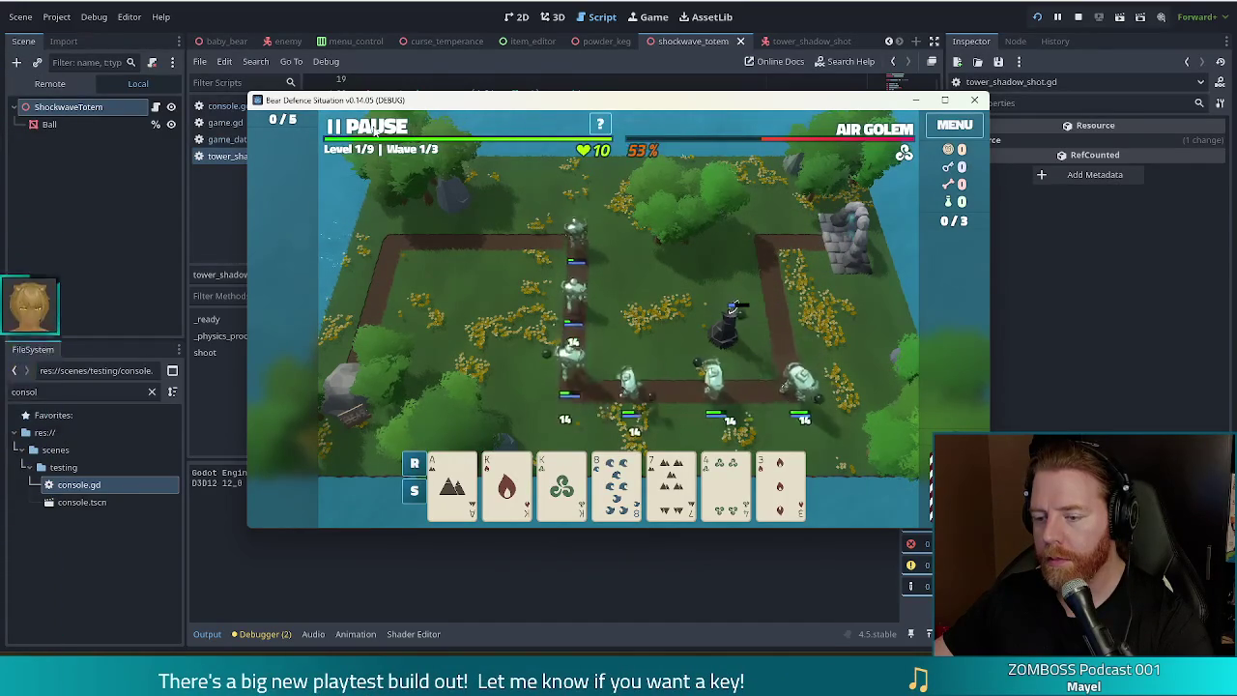
Step: Pause the wave and discard unwanted cards, finally using the console discard command
click(375, 128)
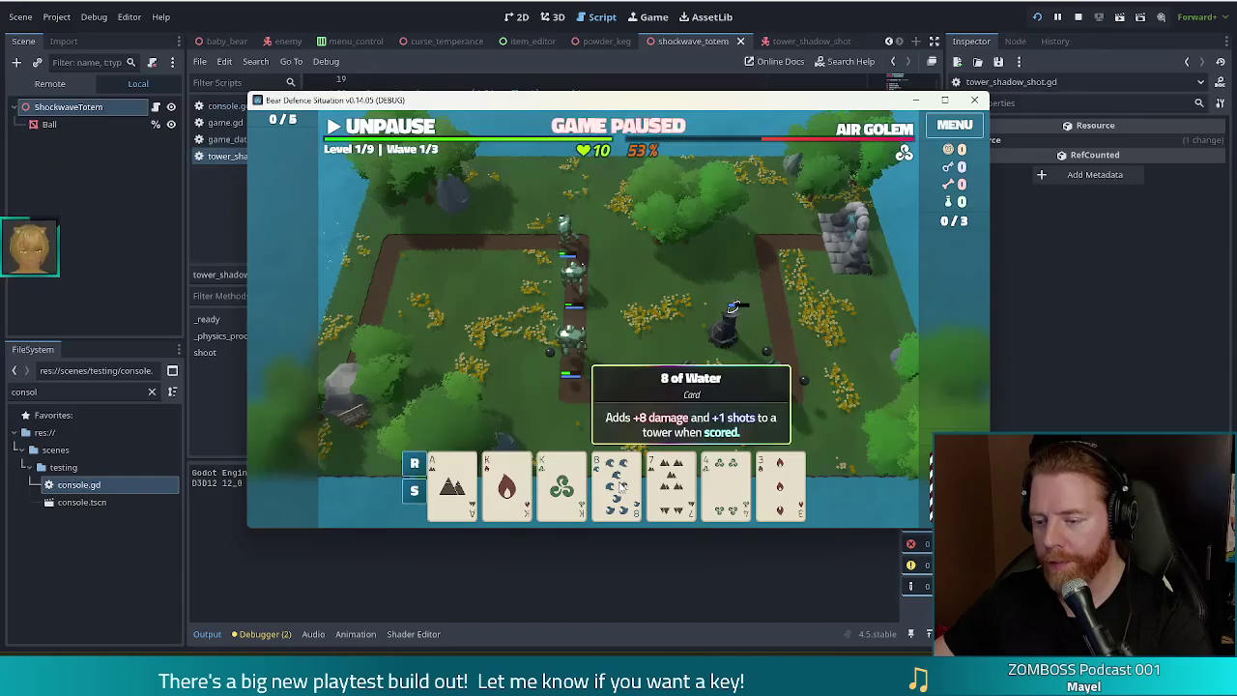
click(611, 474)
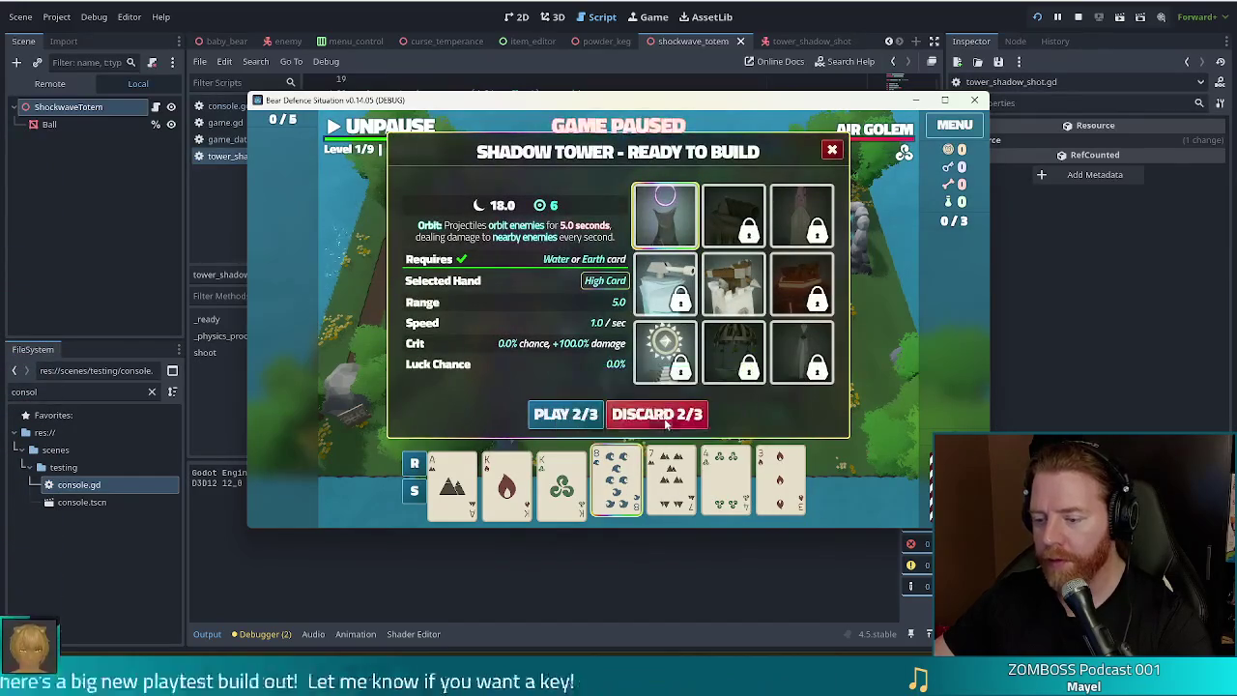
click(676, 414)
click(652, 500)
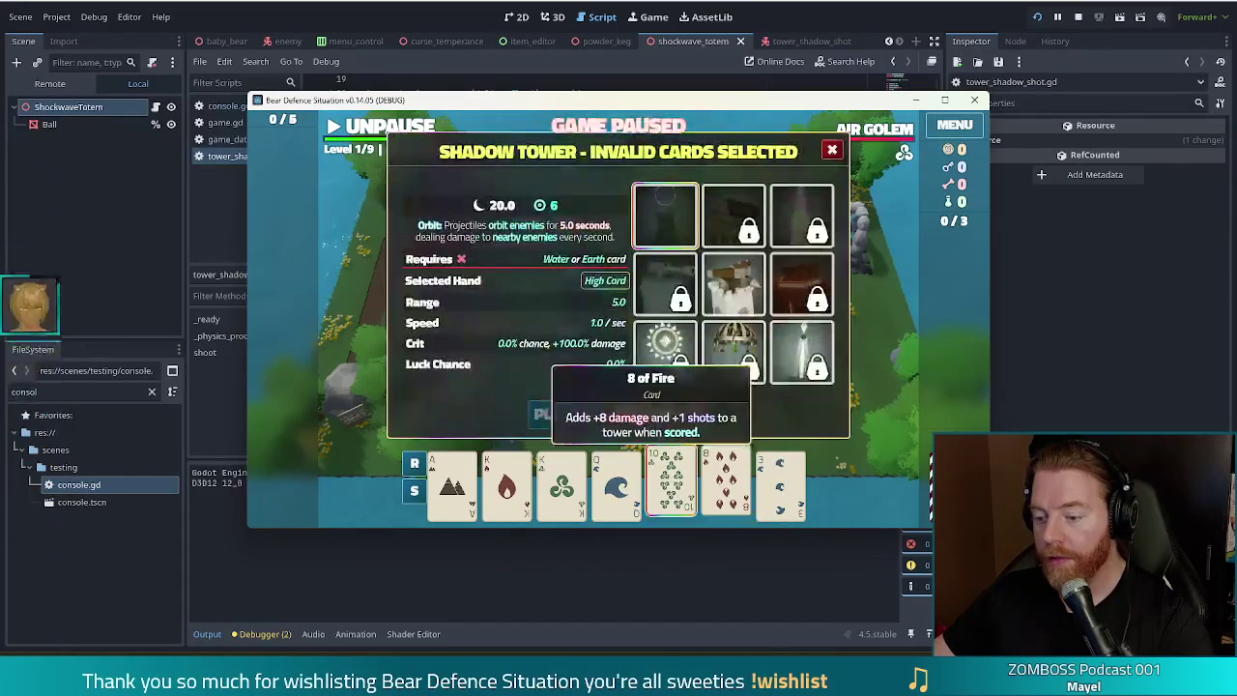
click(674, 413)
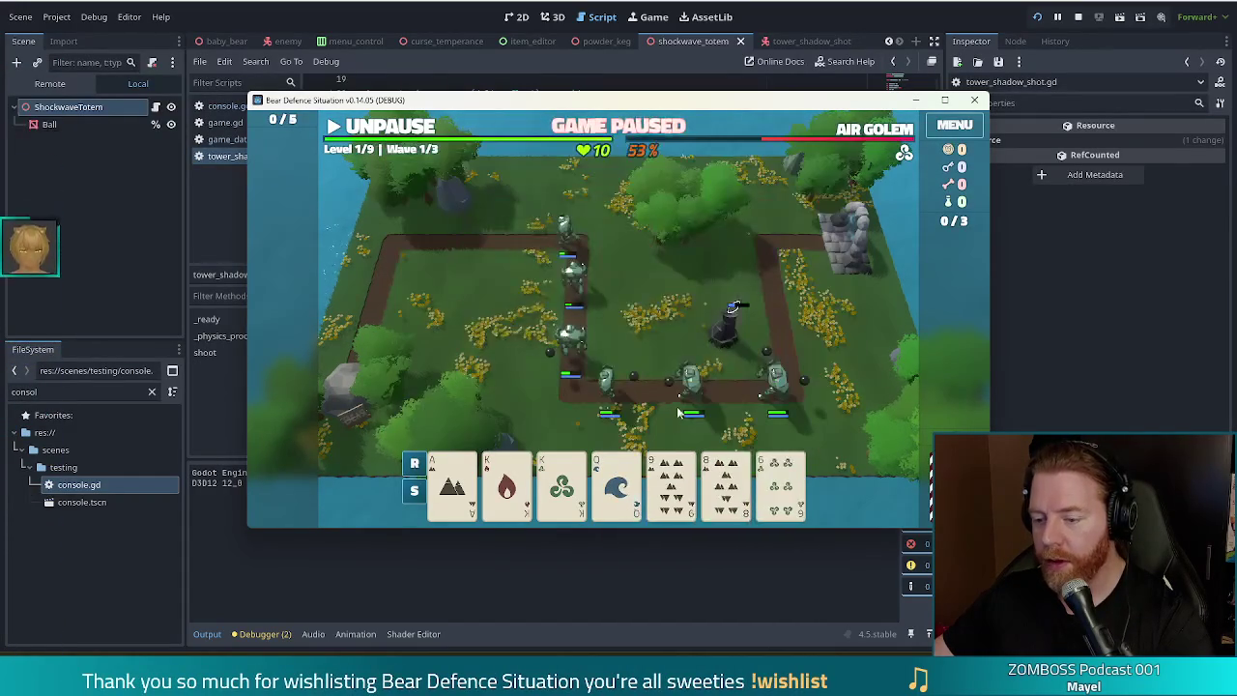
click(671, 462)
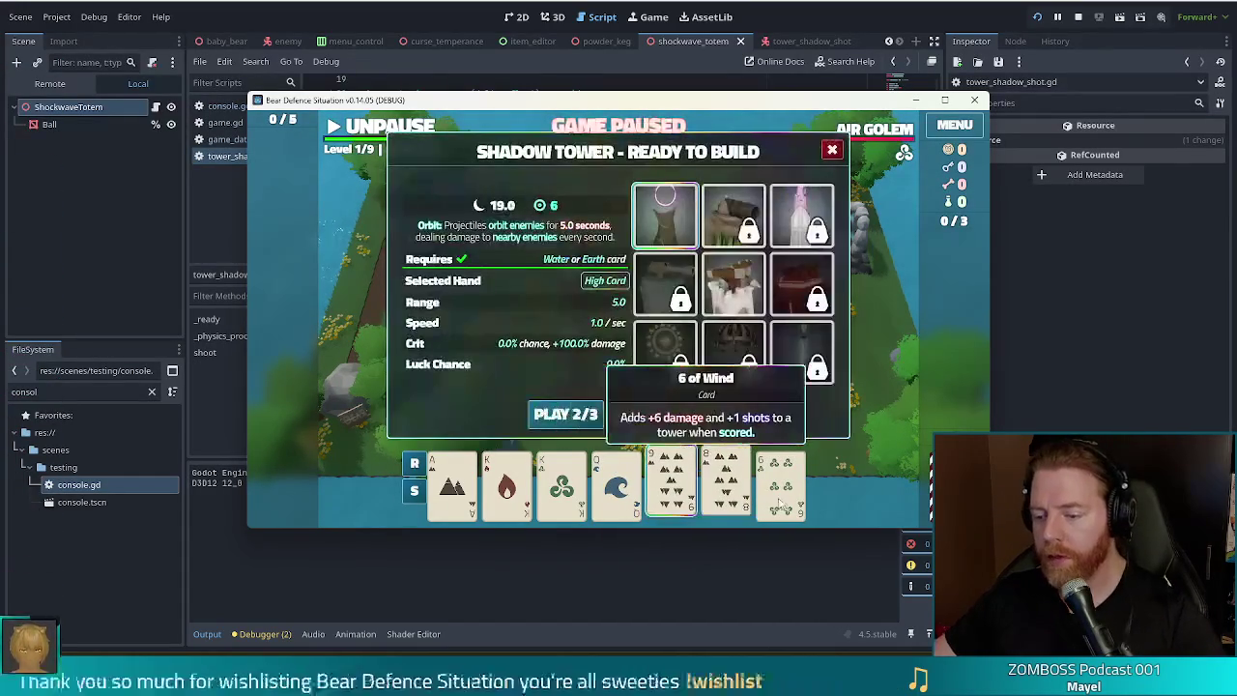
key(grave)
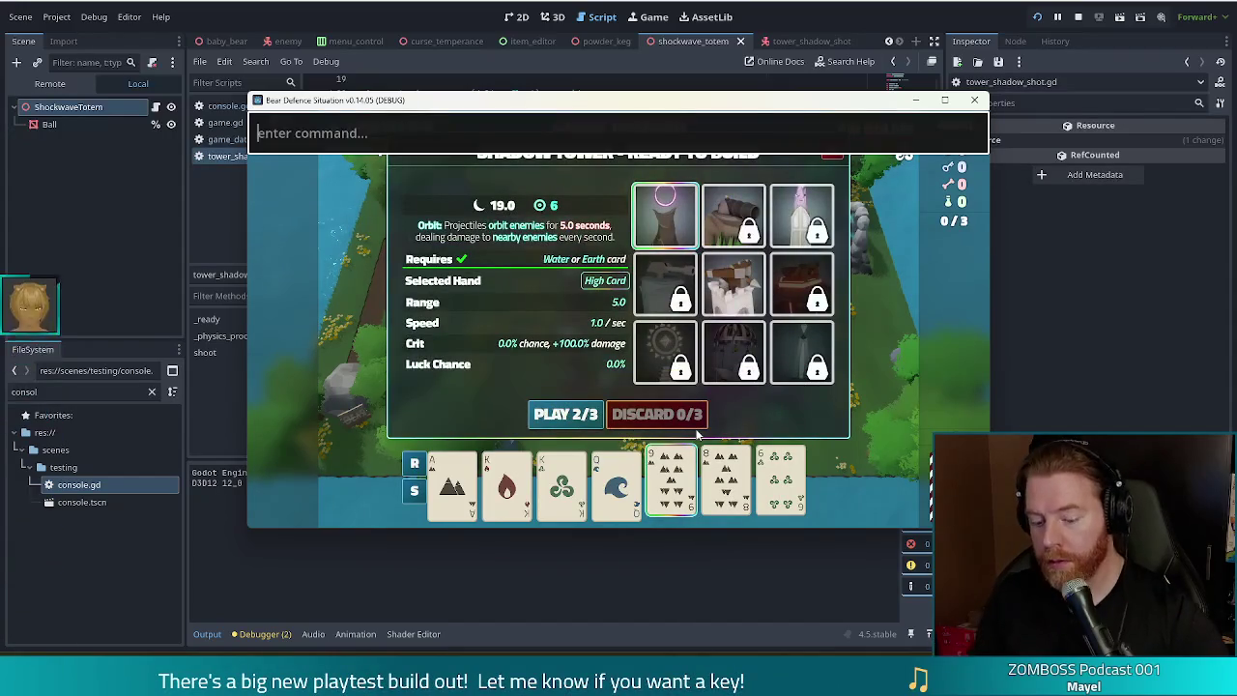
text(discard)
key(Return)
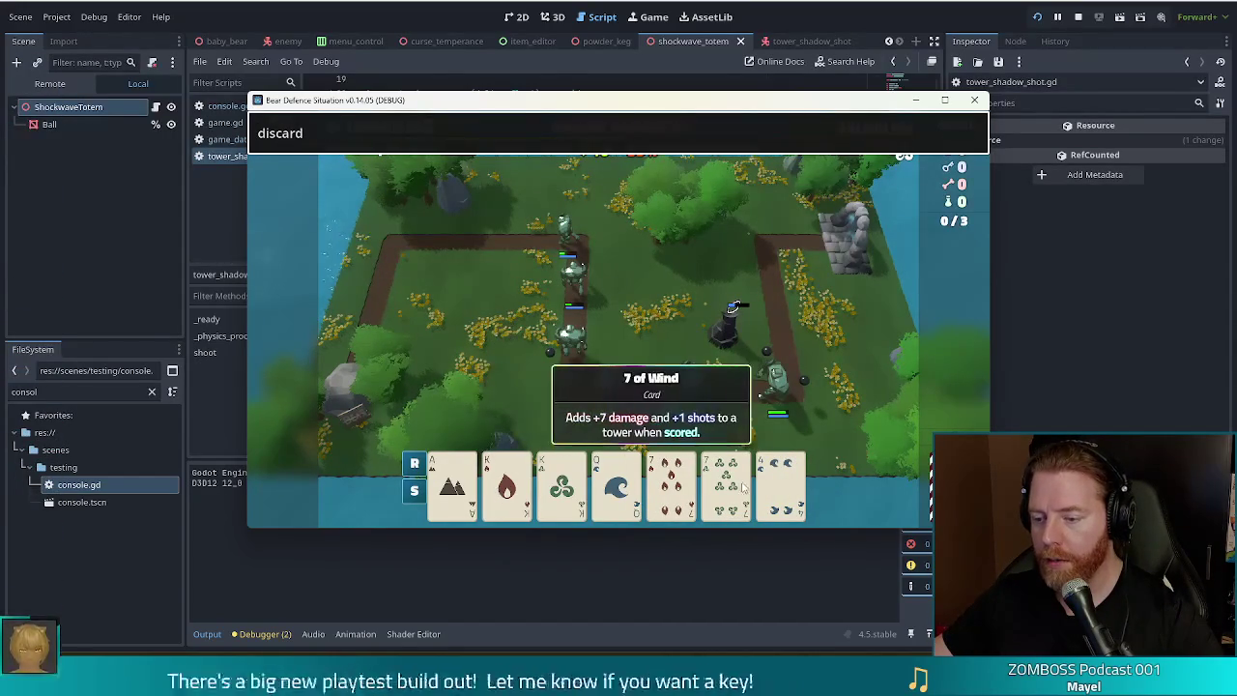
Step: Discard the 7 of Fire, 7 of Earth and 4 of Water
click(506, 483)
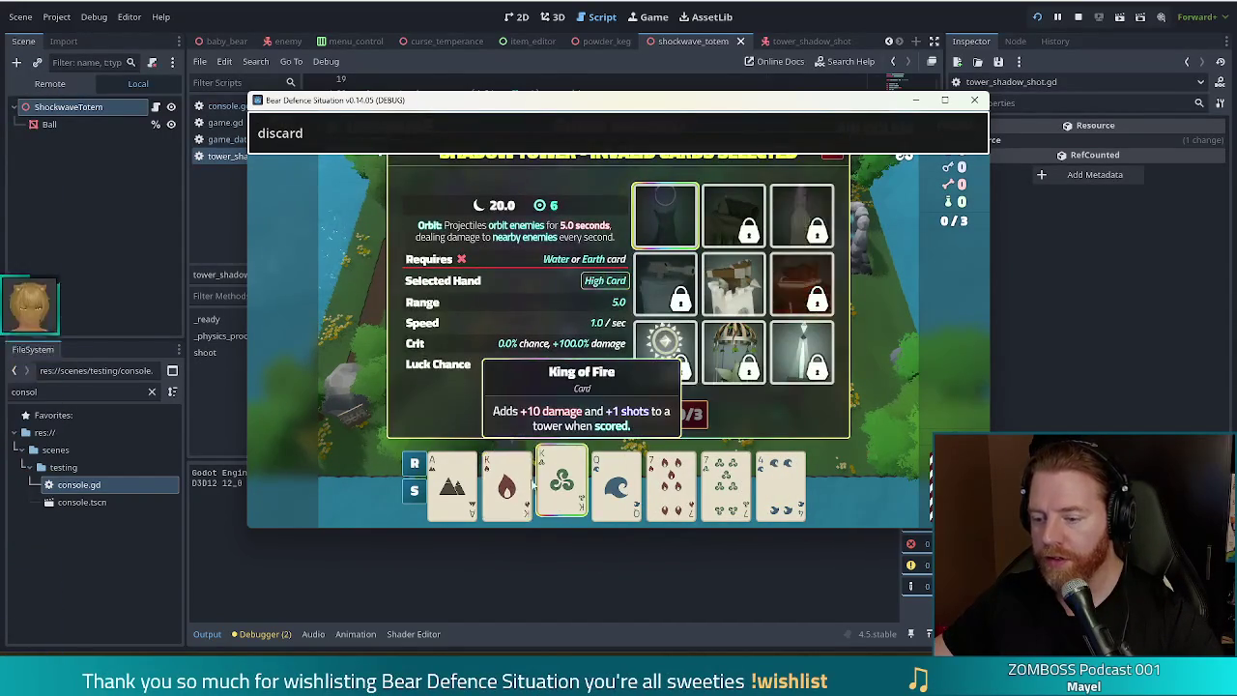
click(507, 484)
click(672, 483)
click(726, 483)
click(779, 496)
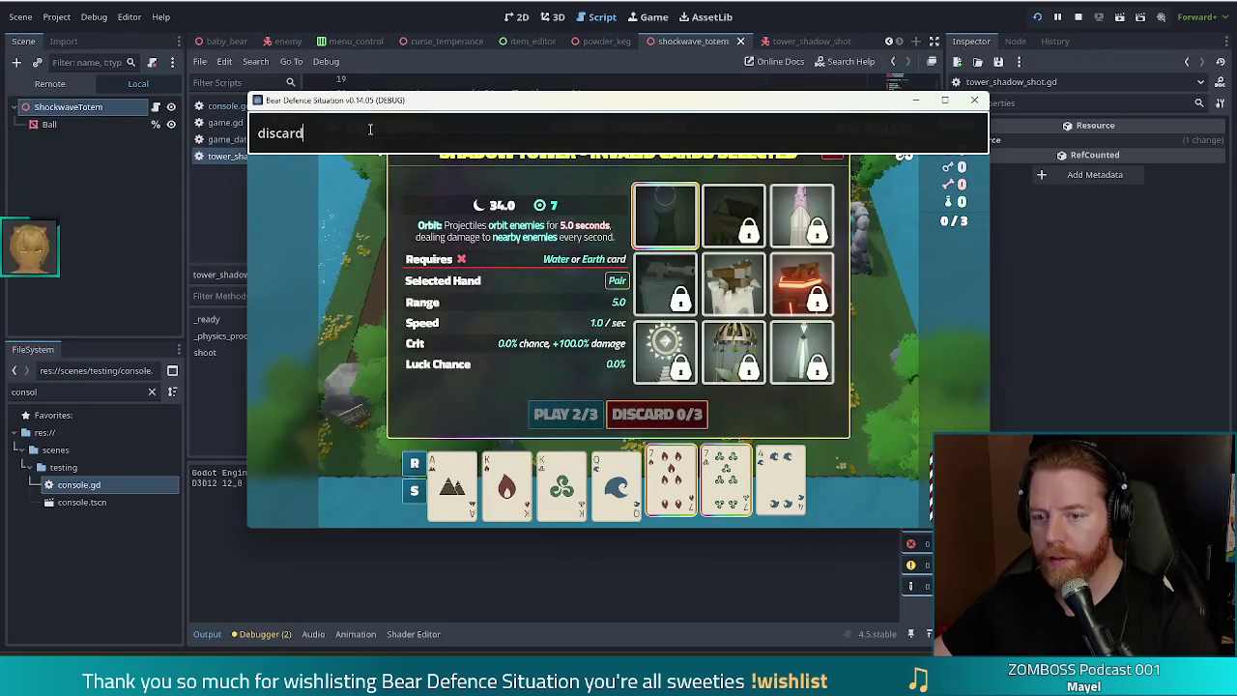
click(708, 414)
Step: Build a tower from two Aces and two Kings inside the upper-left path bend and resume
click(452, 483)
click(507, 483)
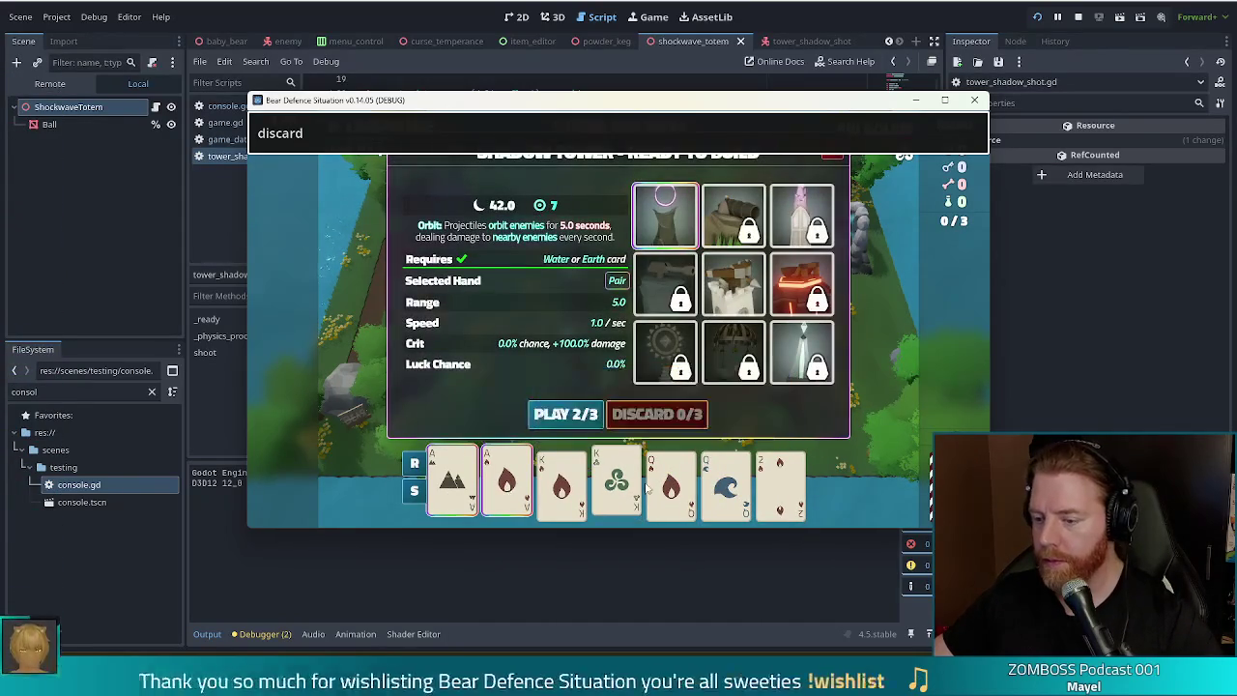
click(561, 484)
click(616, 483)
click(533, 418)
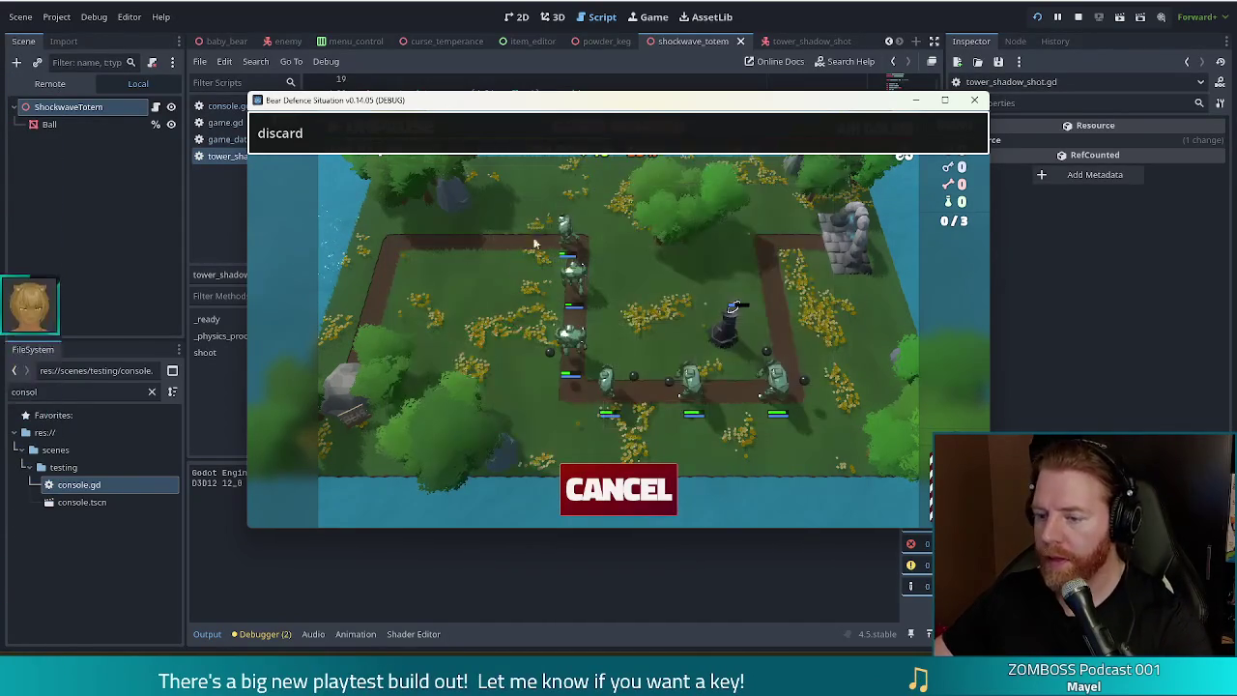
click(510, 283)
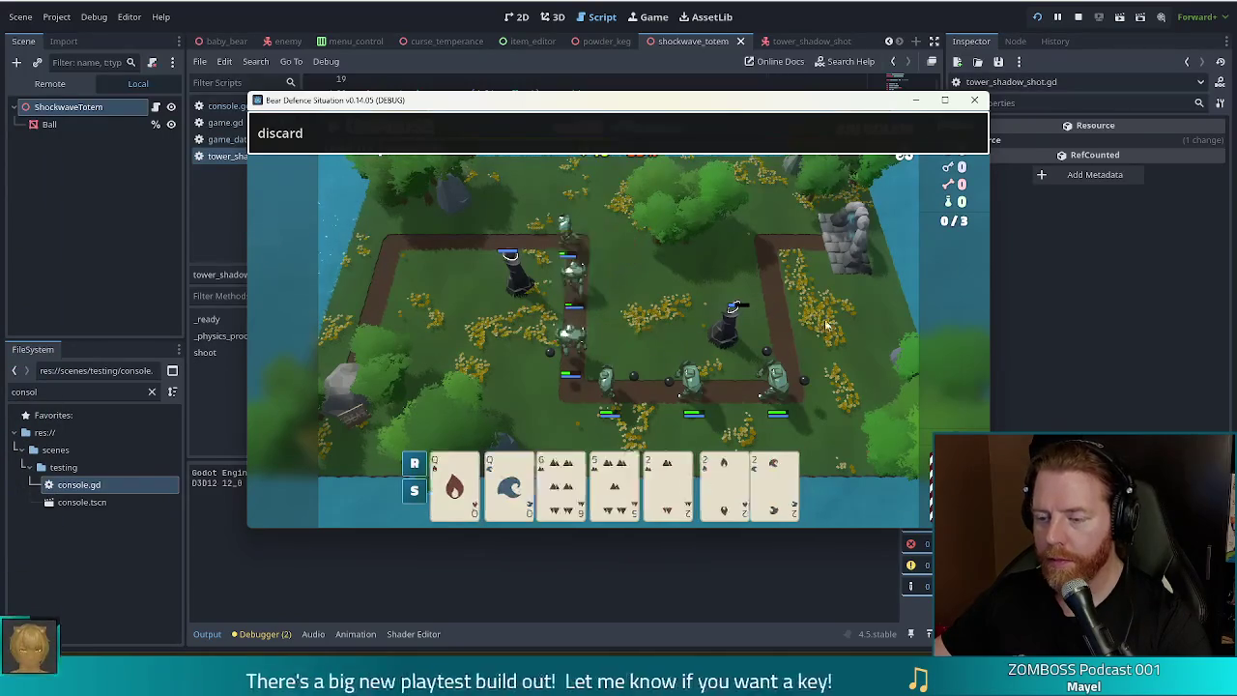
key(Return)
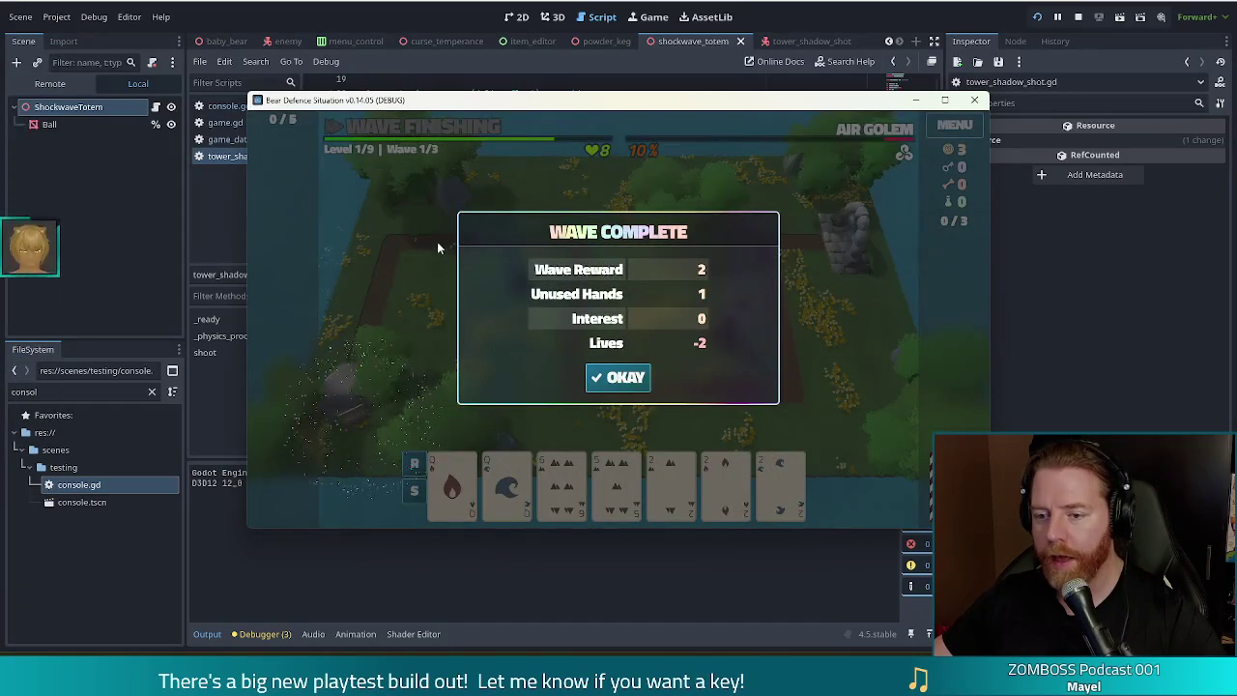
Step: Dismiss the Wave Complete summary and run set_enemy_pattern 1 in the console
click(618, 377)
key(grave)
text(set_enemy_)
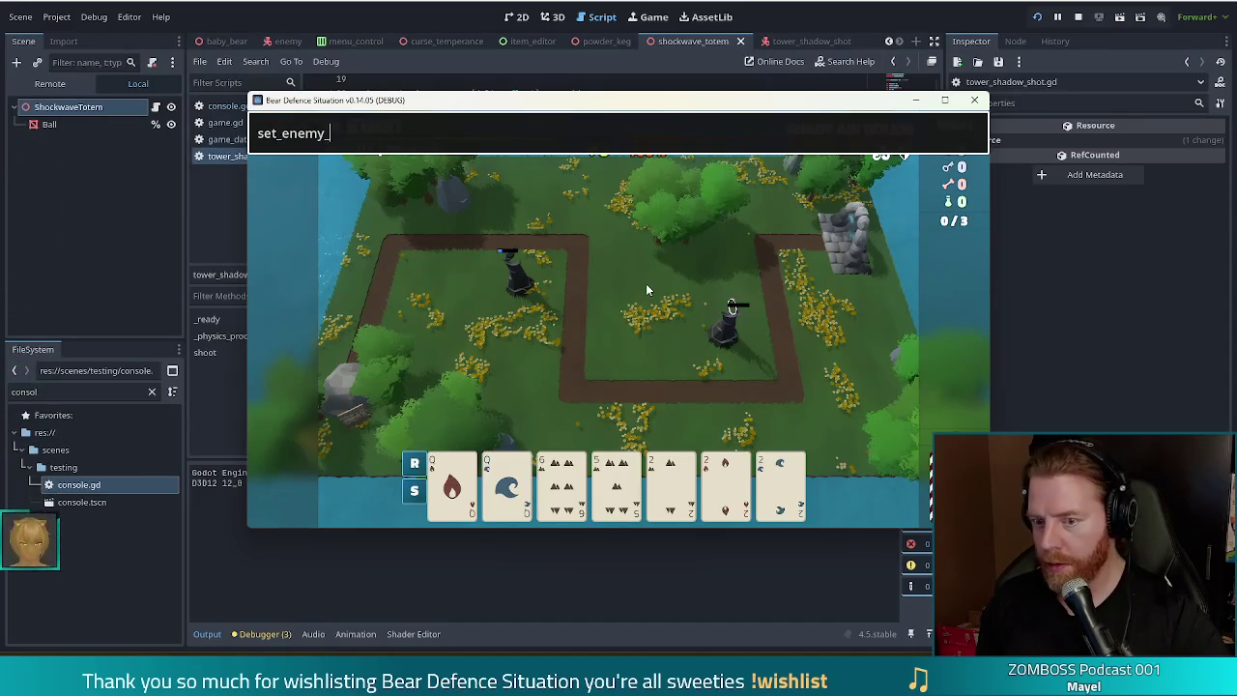
text(pattern 1)
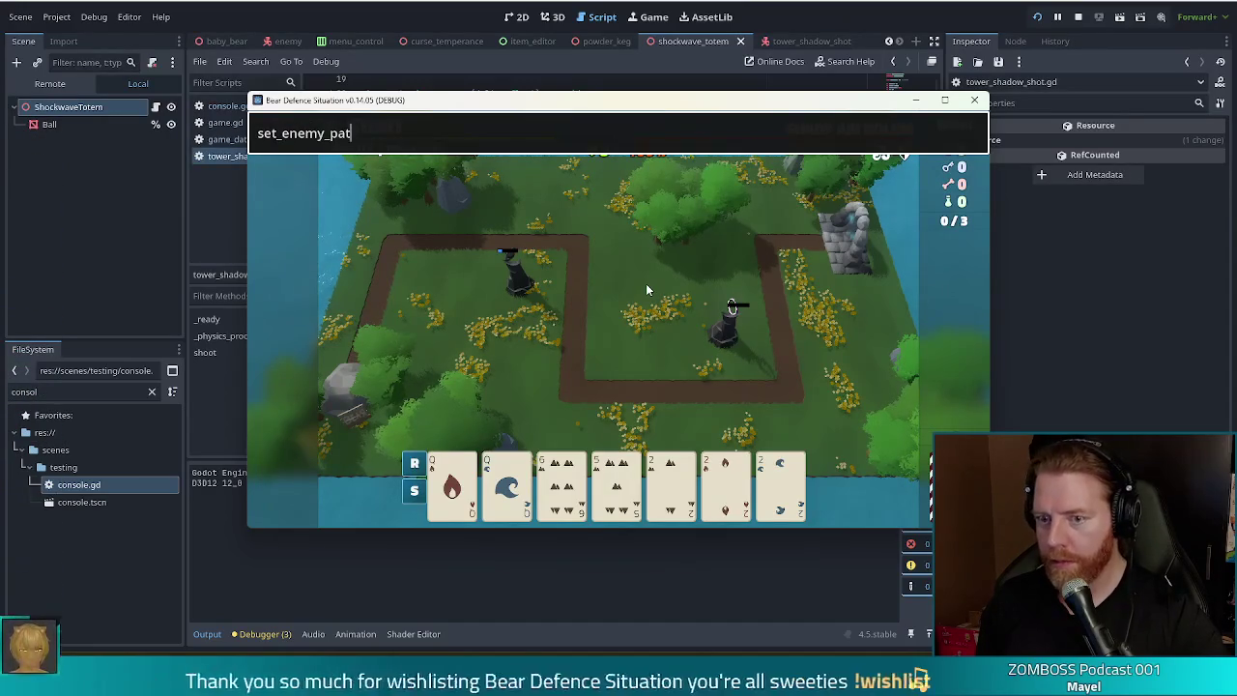
key(Return)
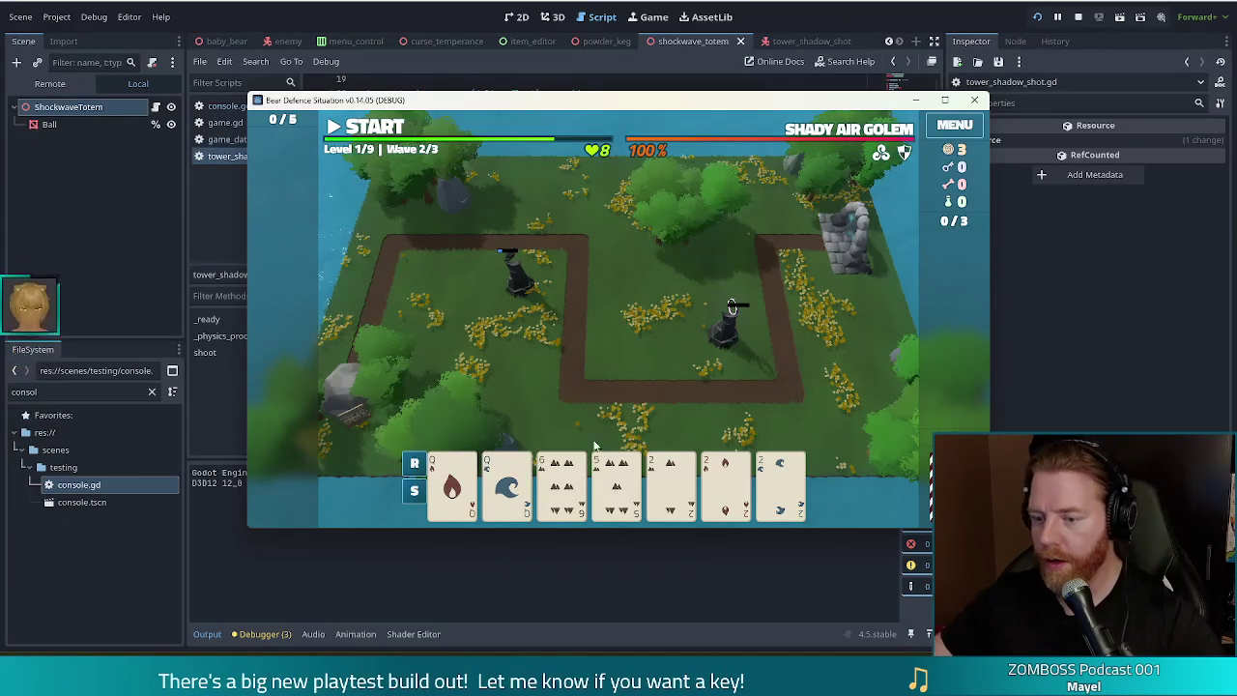
Step: Play a Full House of two Queens and three 2s to build a Shadow Tower
click(666, 434)
click(513, 483)
click(463, 480)
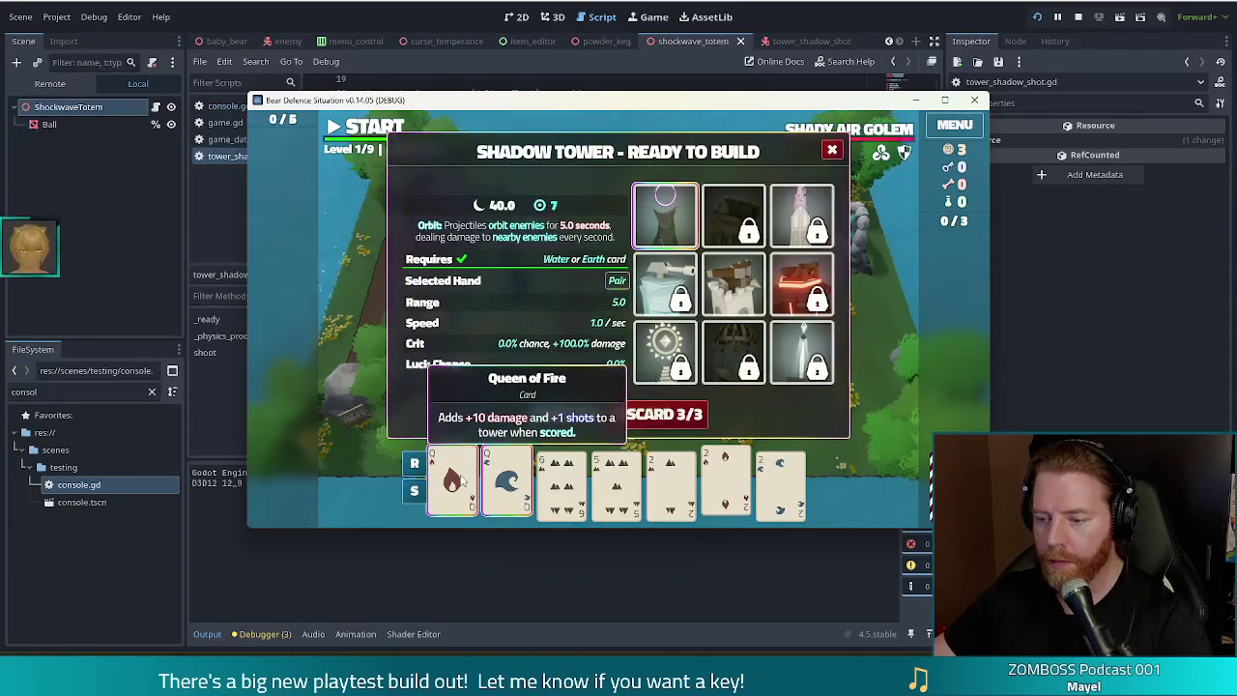
click(671, 481)
click(725, 481)
click(781, 480)
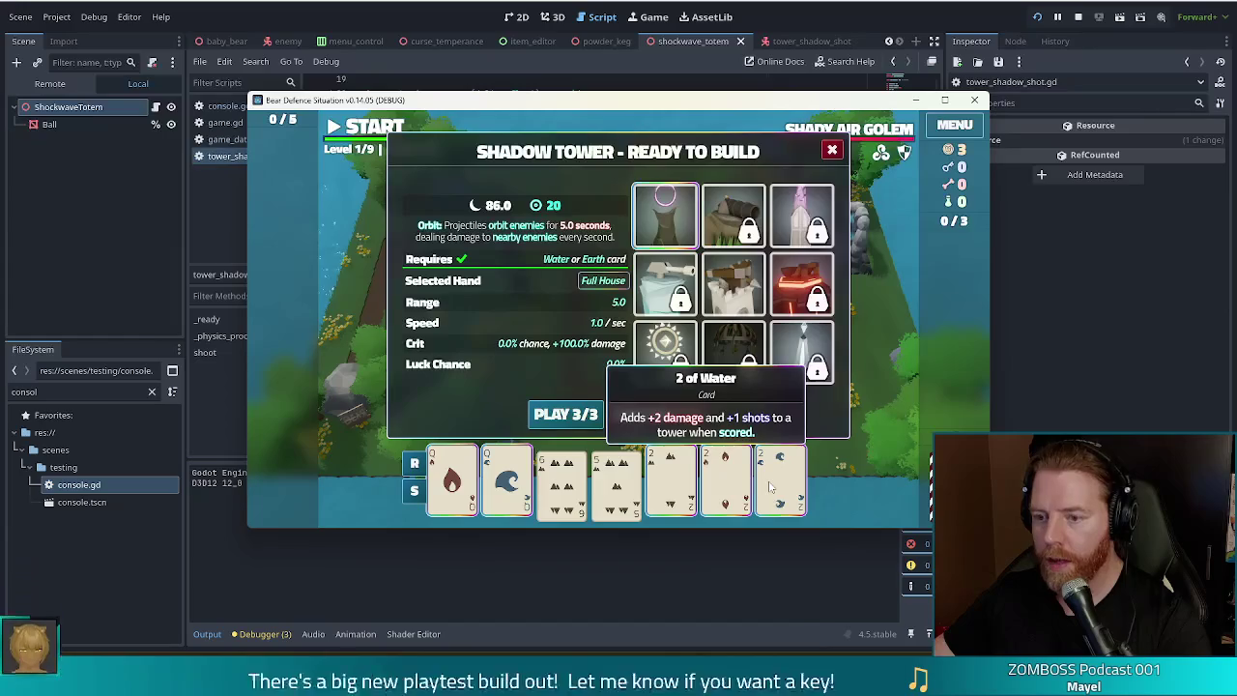
click(566, 414)
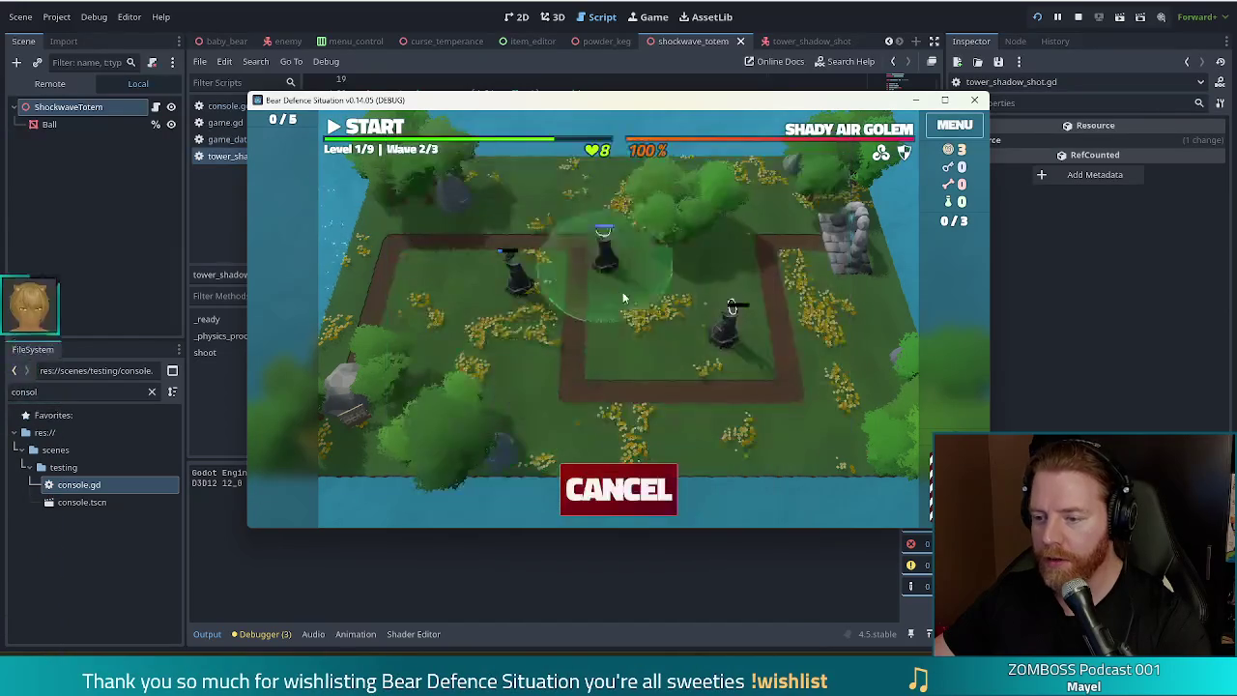
Step: Place the Shadow Tower beside the path, let wave 2 run, then pause and close the game
click(744, 362)
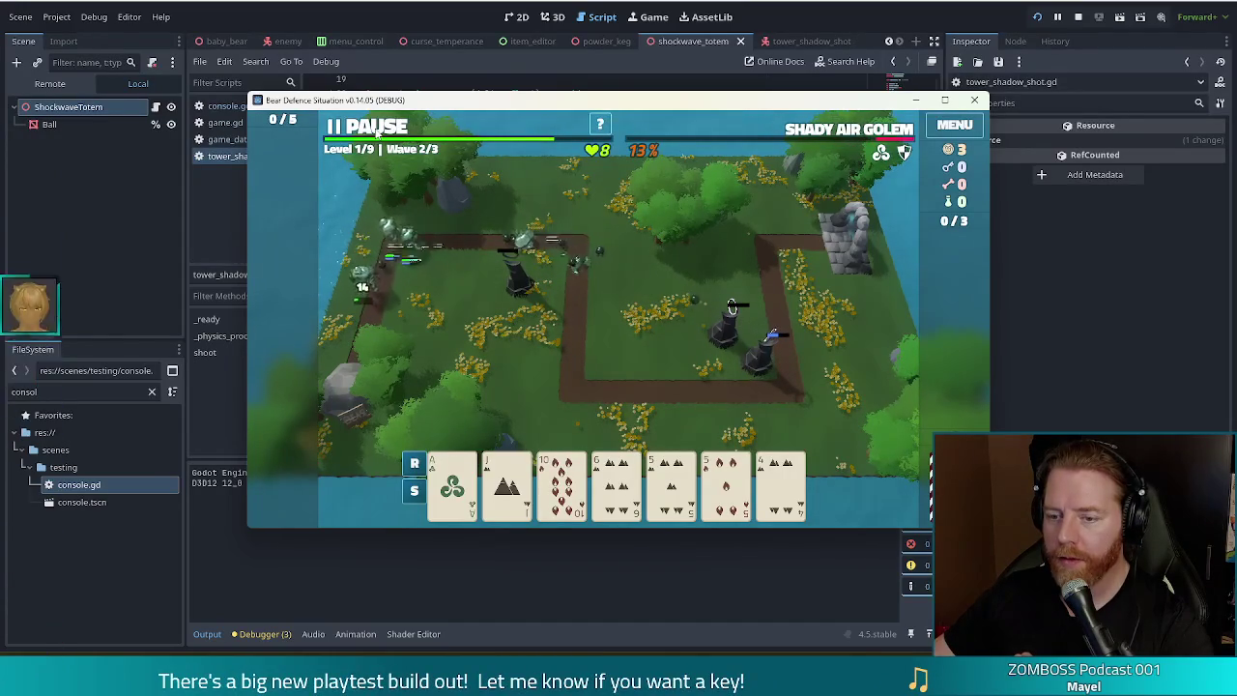
click(377, 133)
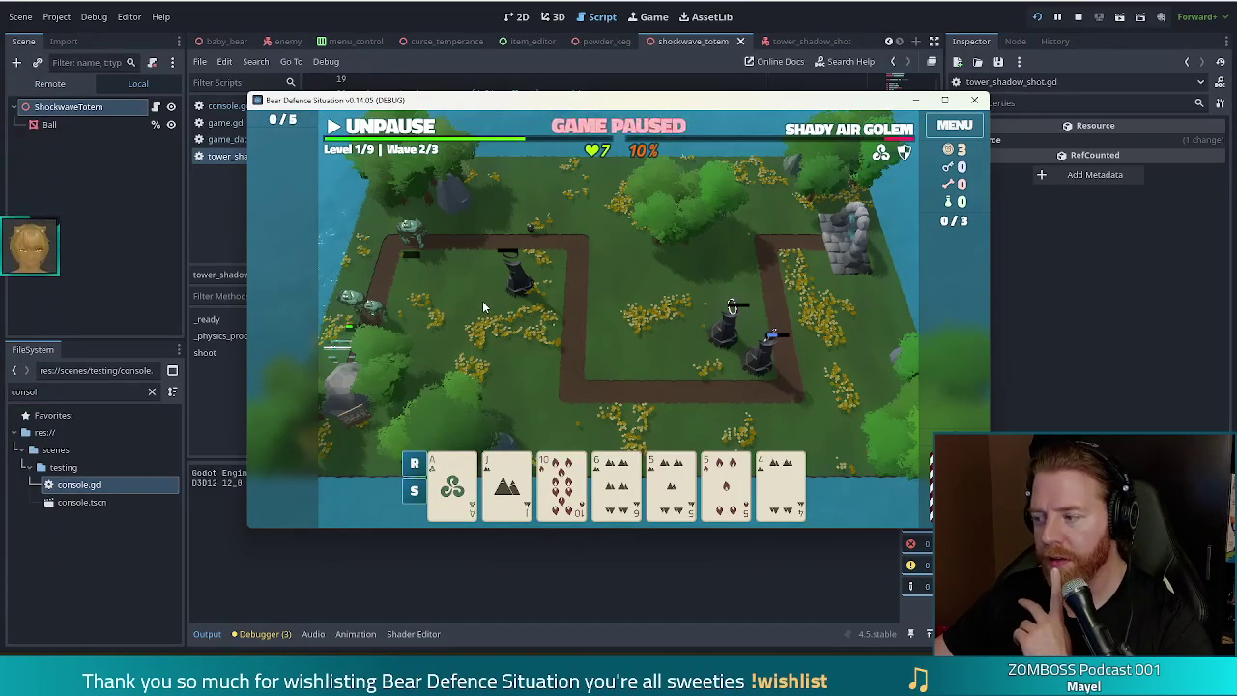
click(974, 99)
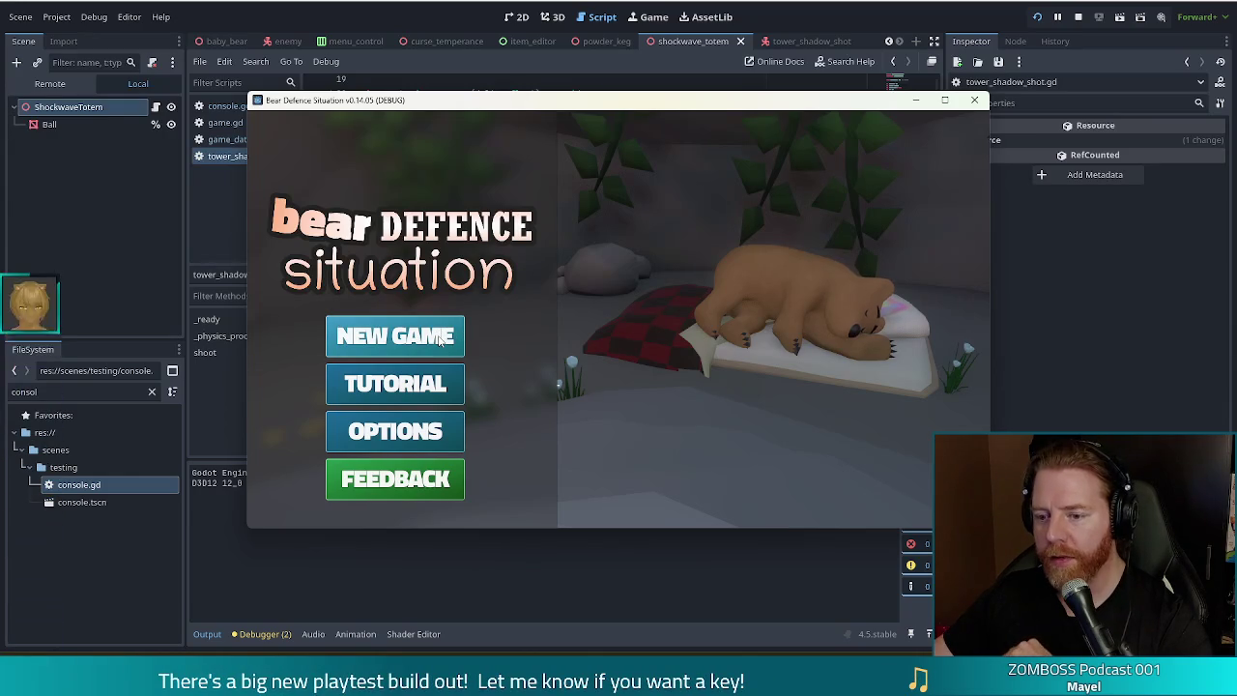
Step: Start a new game and buy the Key for 5 gold from the merchant's shop
click(447, 337)
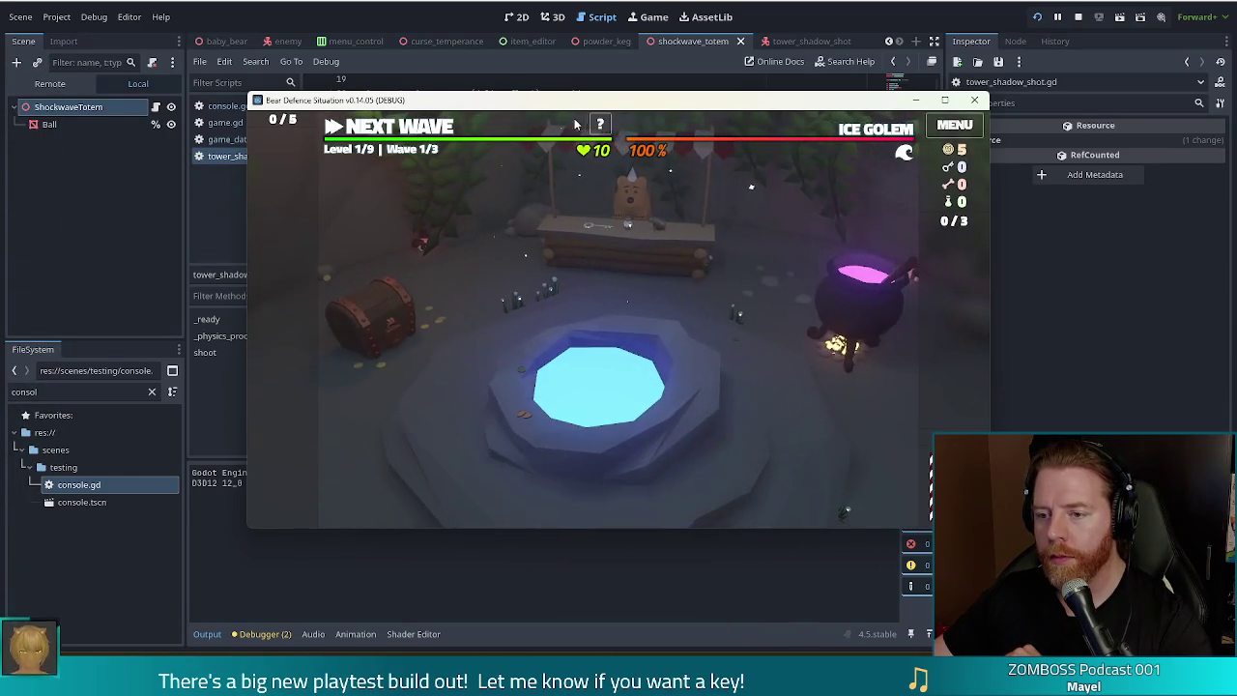
click(660, 252)
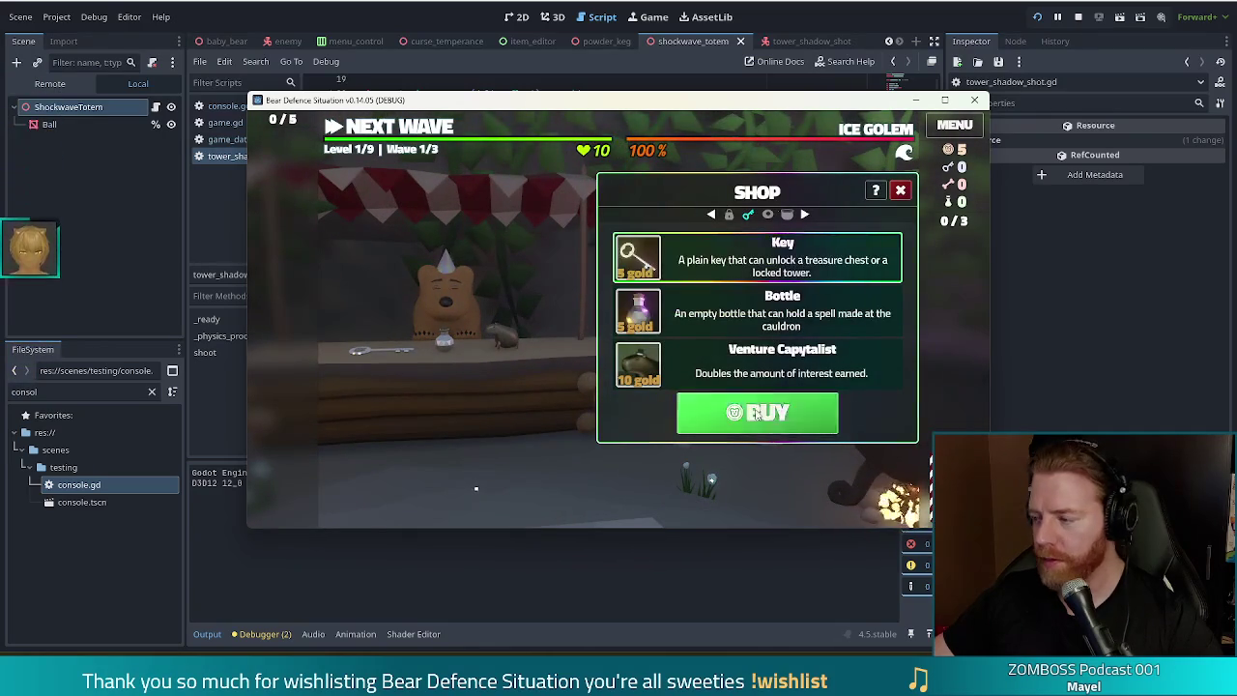
click(763, 412)
click(902, 190)
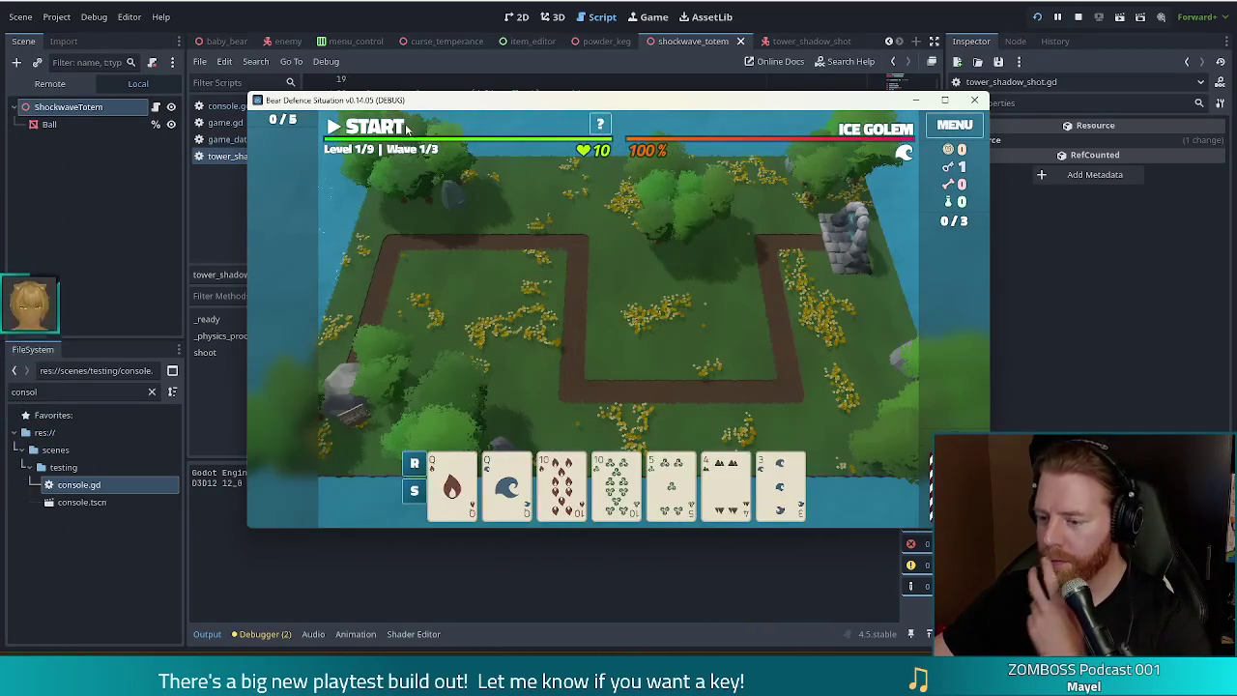
Step: Select a Two Pair of Queens and 10s and unlock the Shadow Tower with the key
click(616, 483)
click(560, 483)
click(507, 483)
click(453, 483)
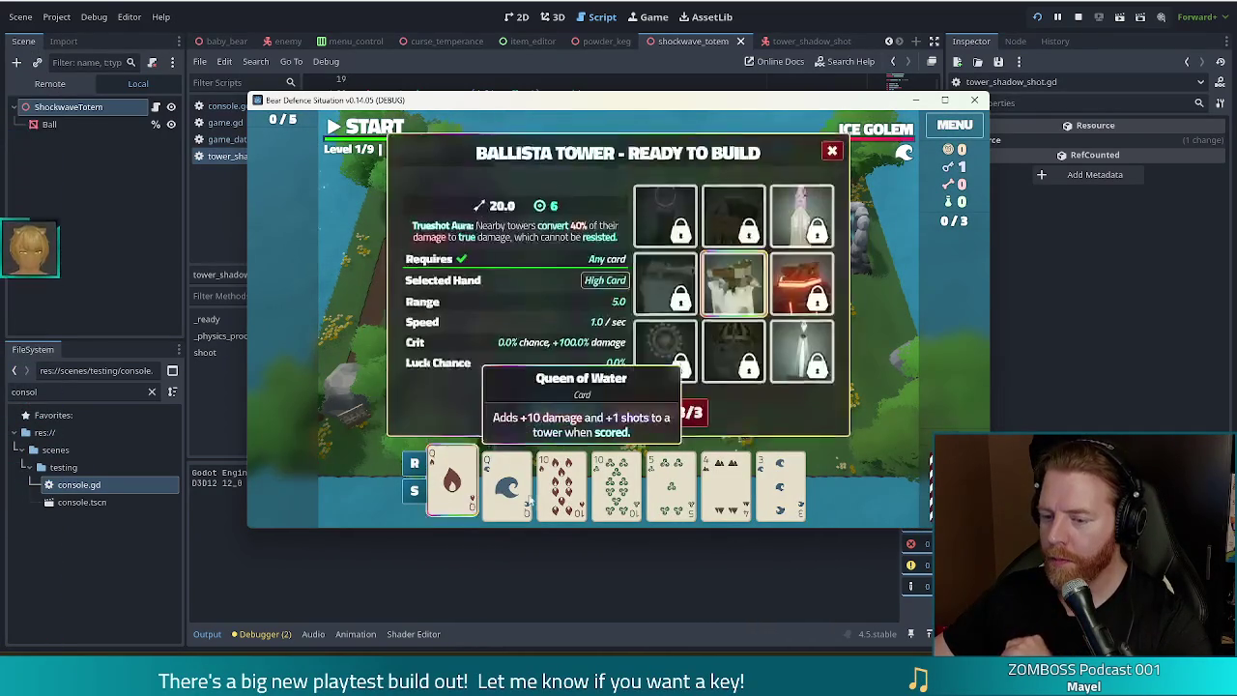
click(665, 214)
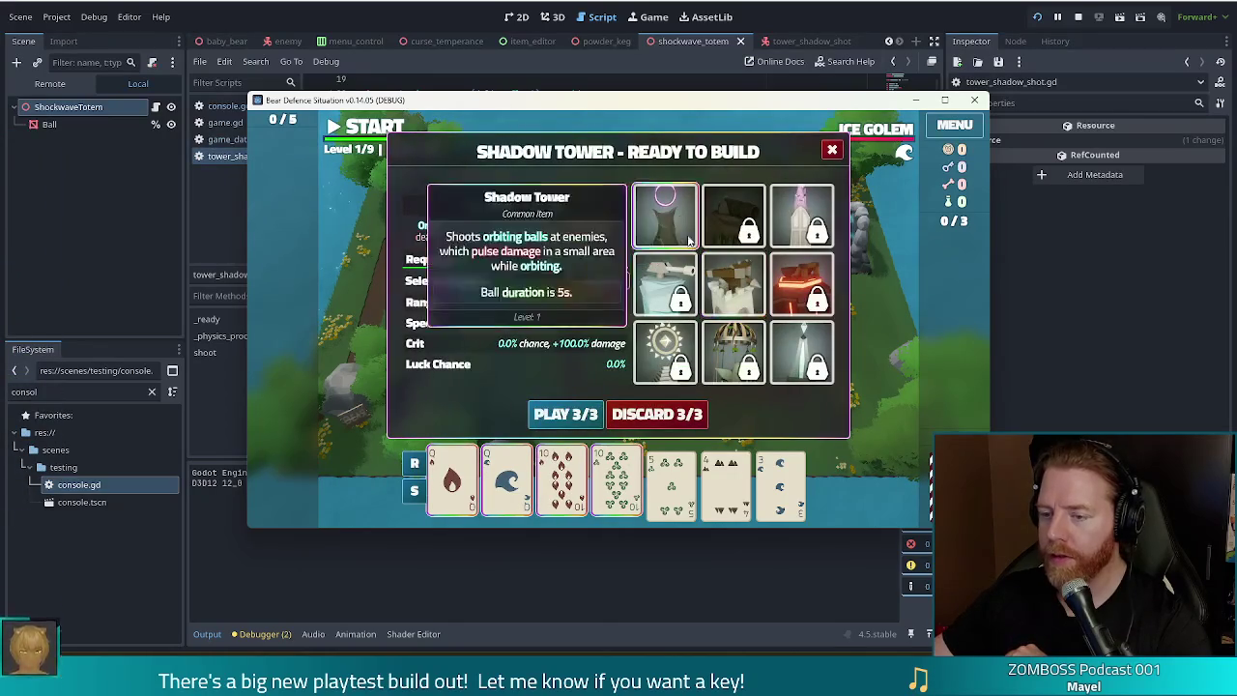
Step: Run set_enemy_pattern 1 in the console, then play the Two Pair to build the tower
key(grave)
text(set)
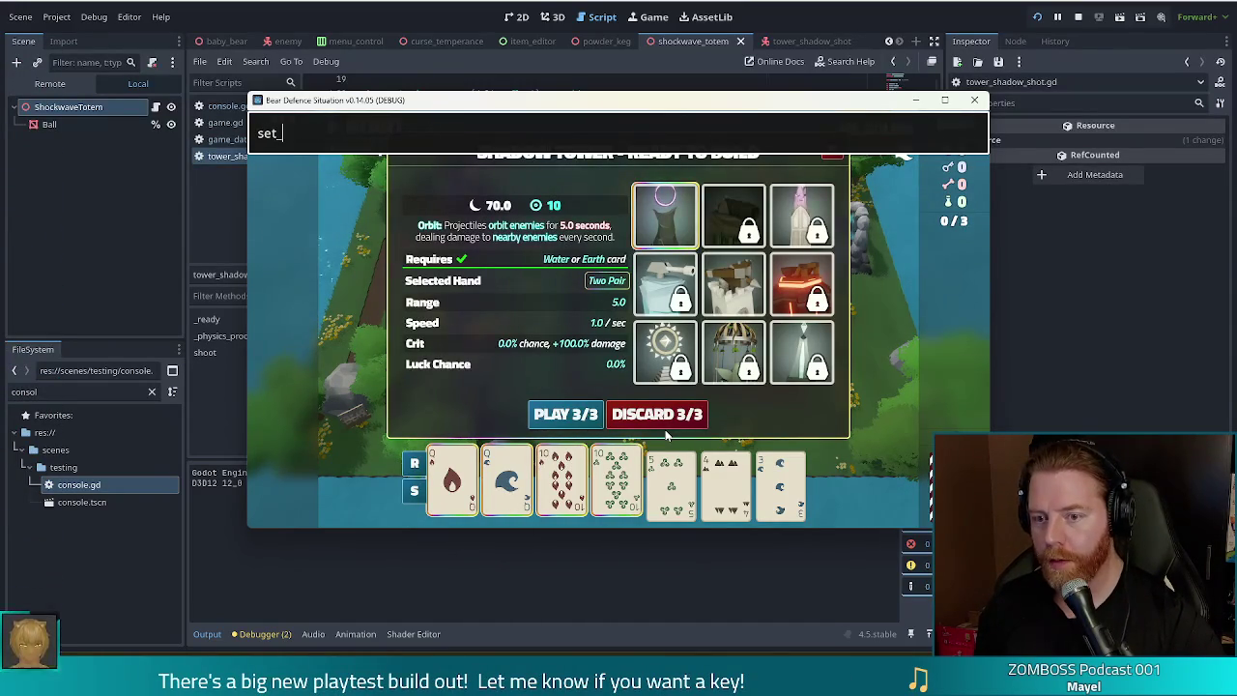
text(enemy_pat)
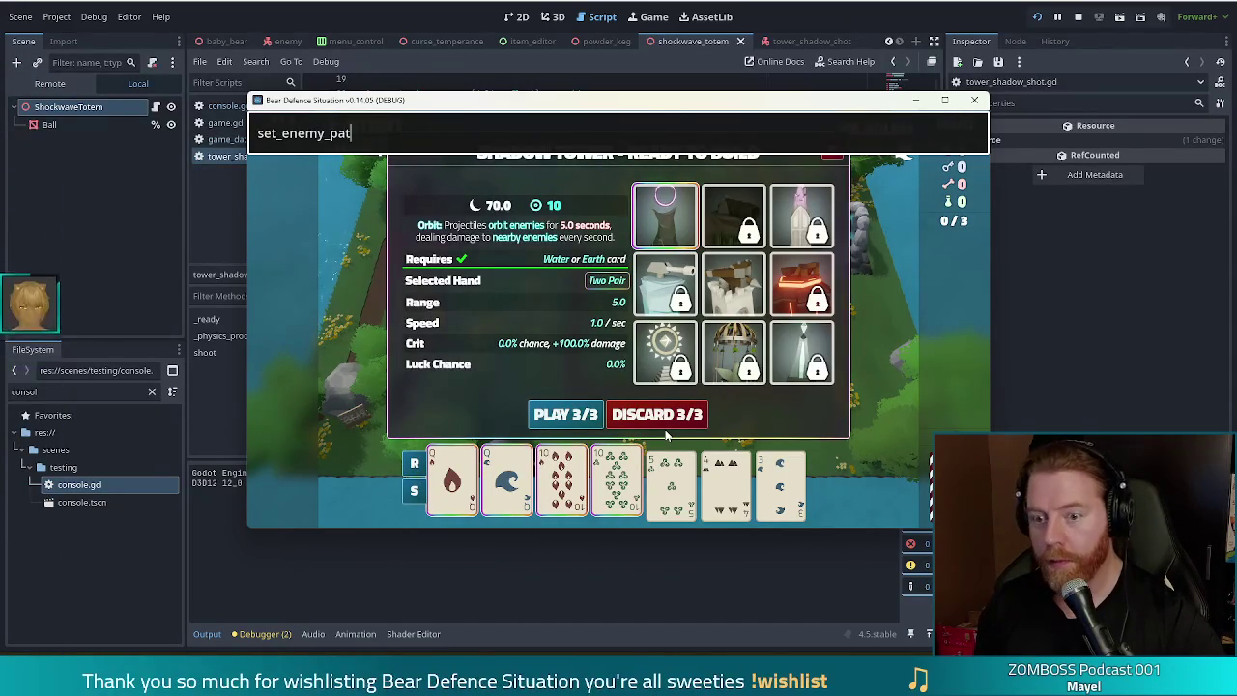
key(Return)
key(quoteleft)
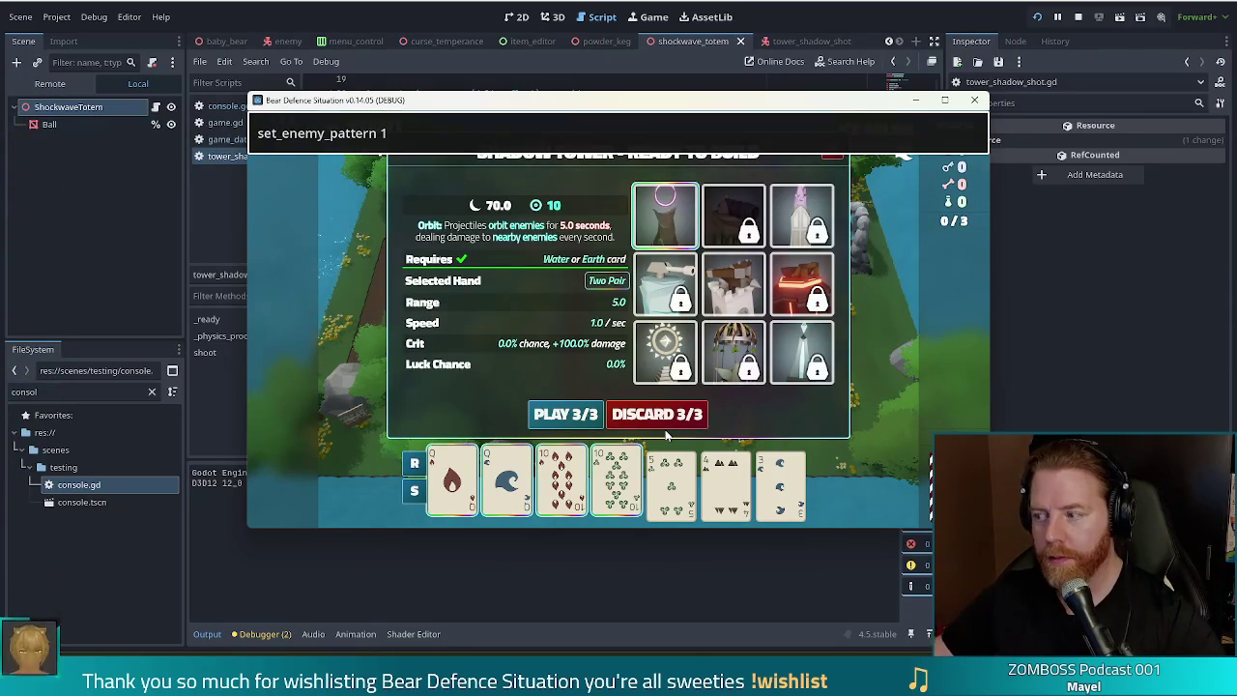
key(Return)
click(565, 413)
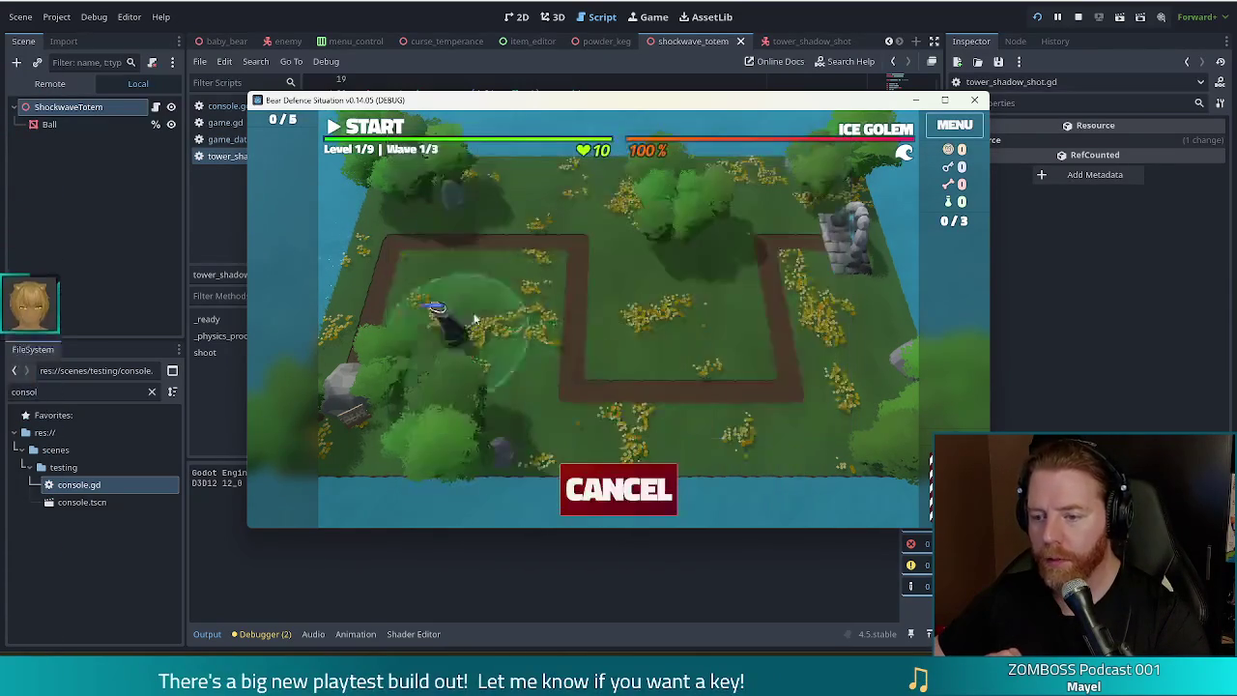
Step: Place the Shadow Tower, test it against the Ice Golem wave, then pause and relaunch the game
click(732, 343)
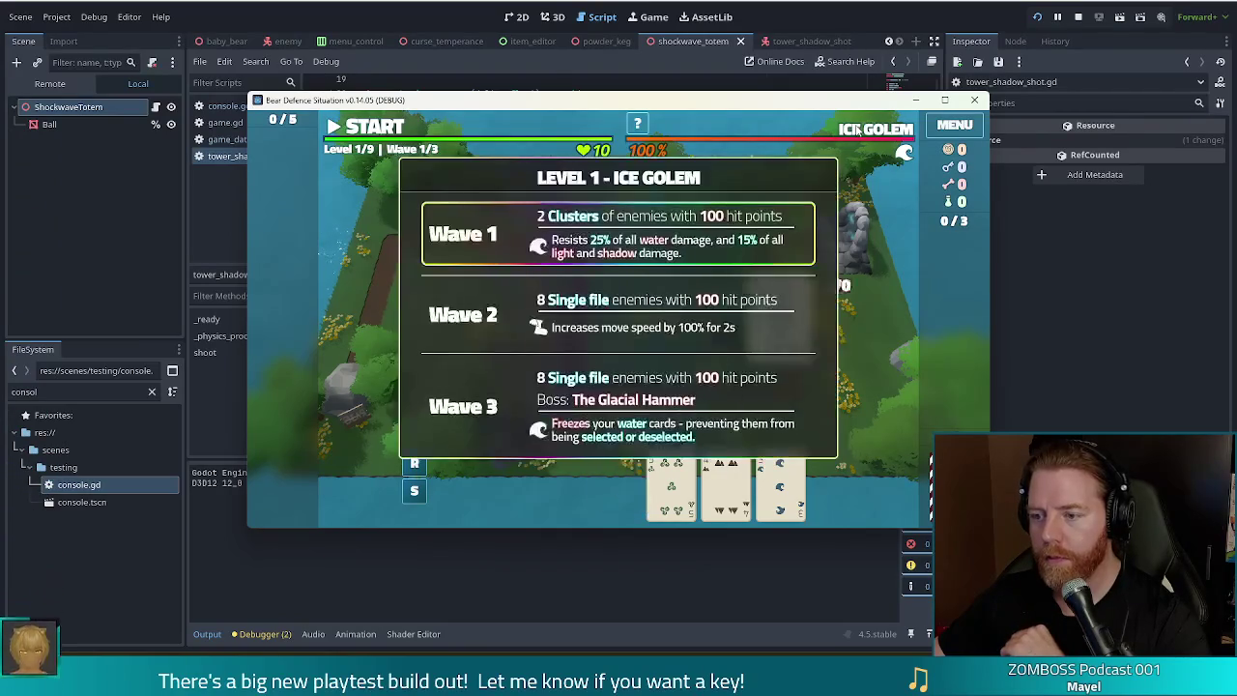
click(375, 130)
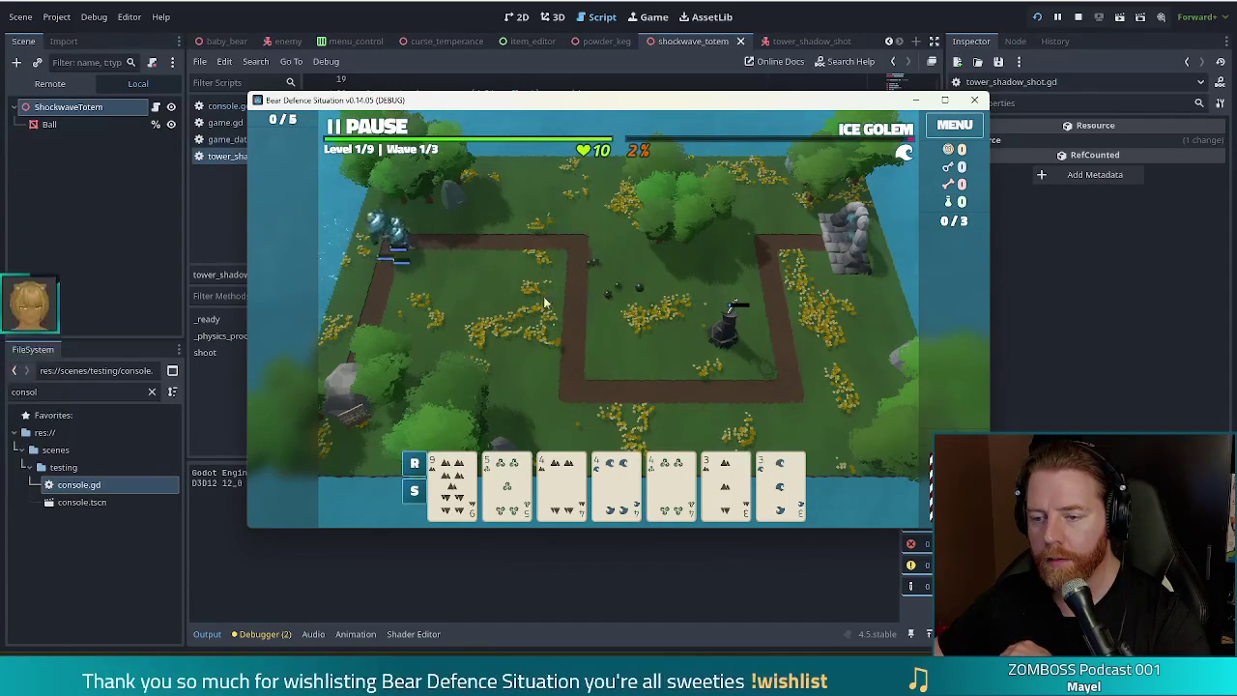
key(space)
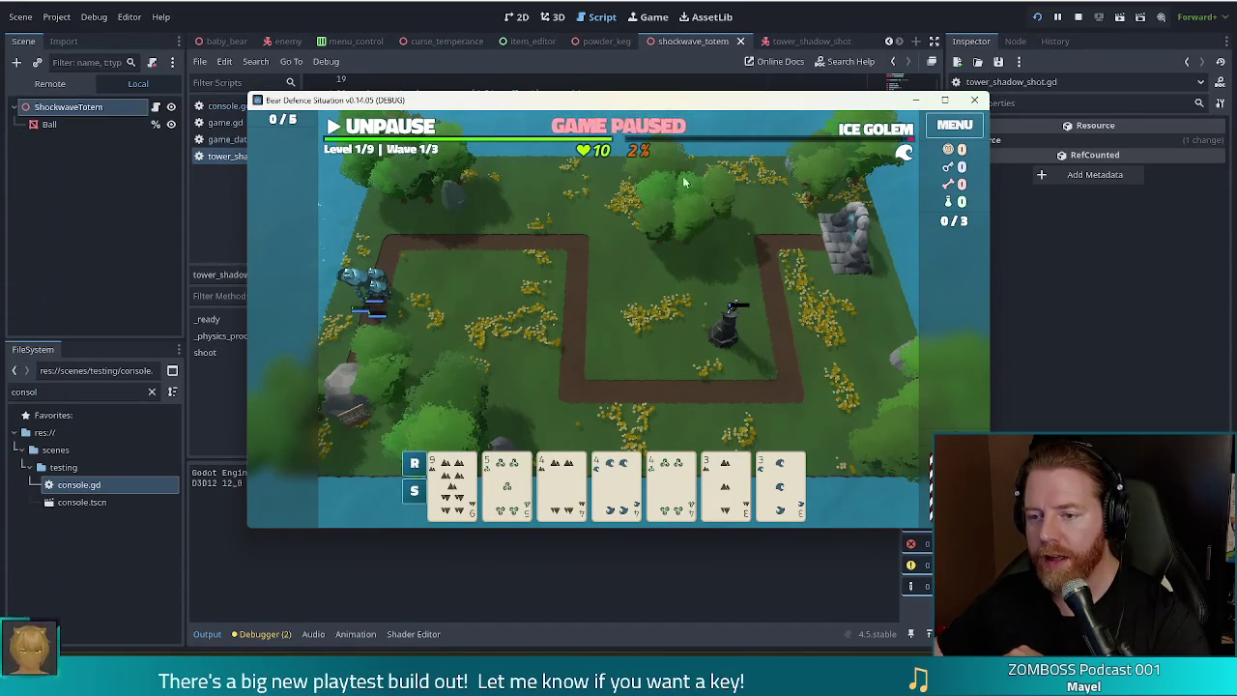
click(974, 100)
click(1036, 16)
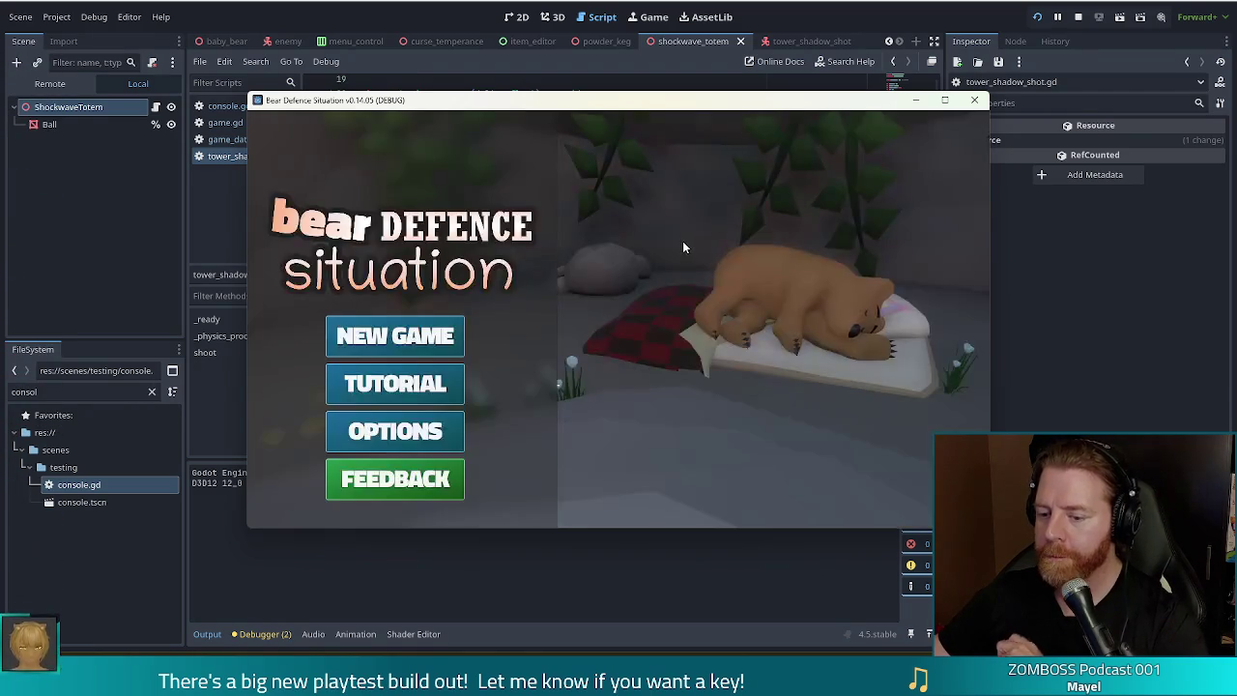
Step: Start a new game and run test_kit in the console for 1000 gold and resources
click(445, 323)
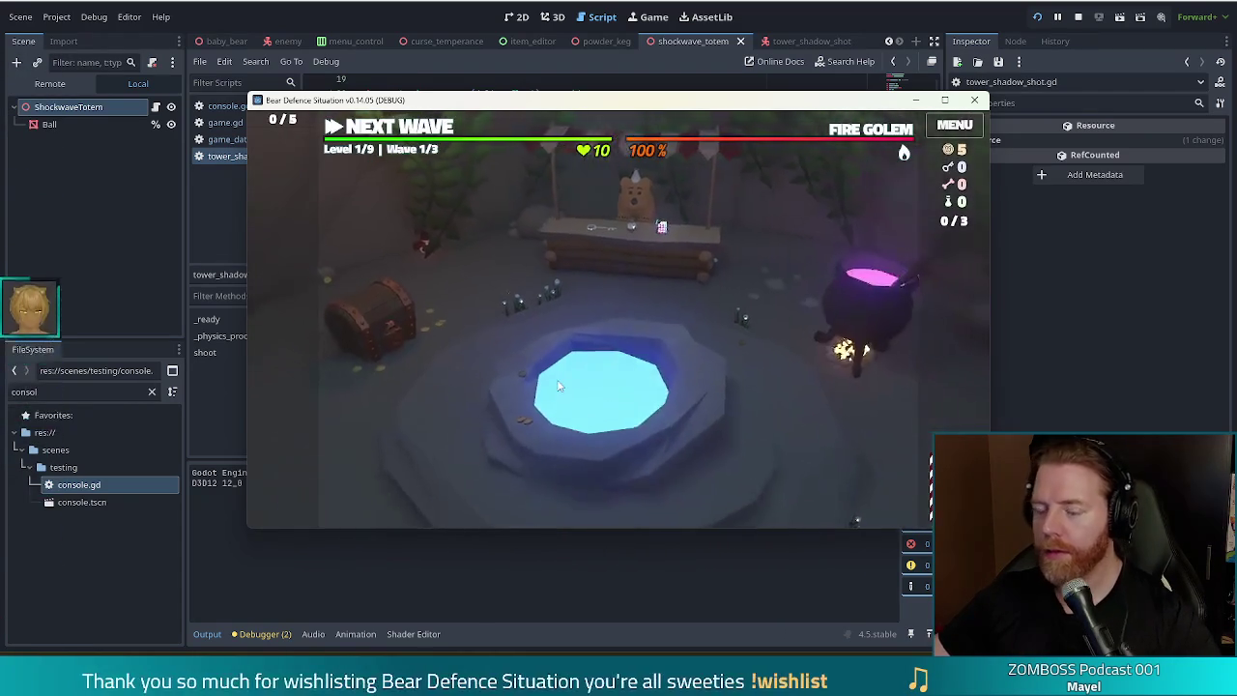
key(grave)
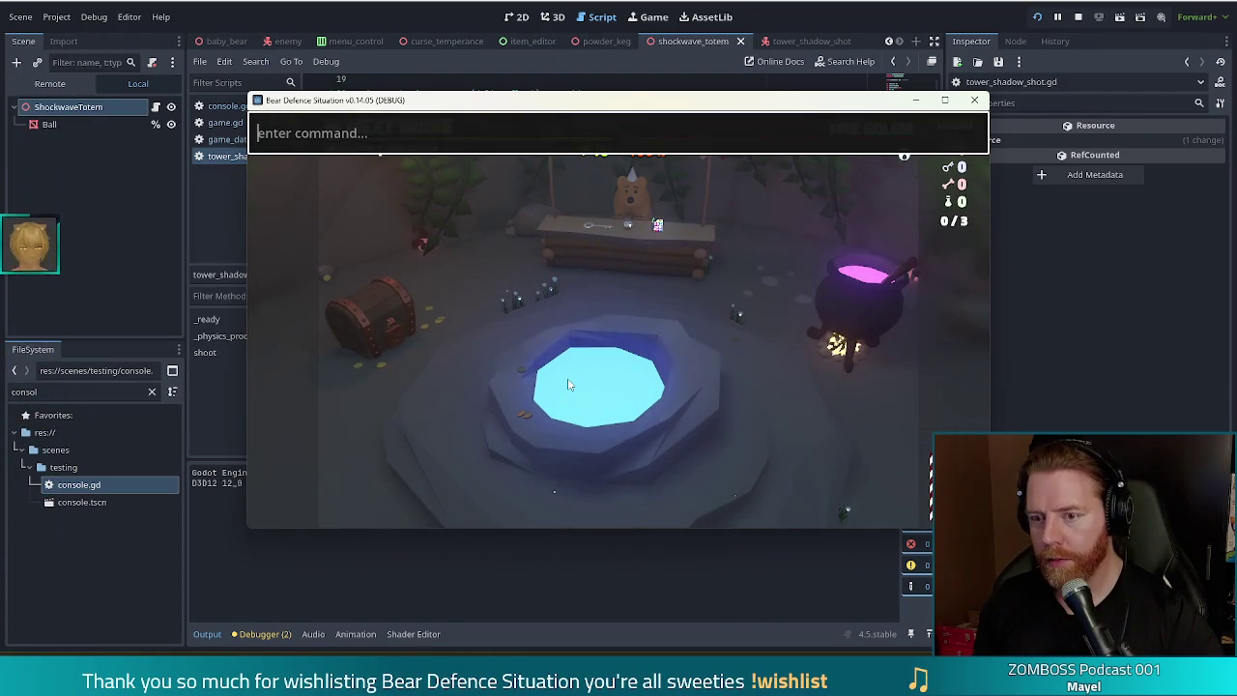
key(grave)
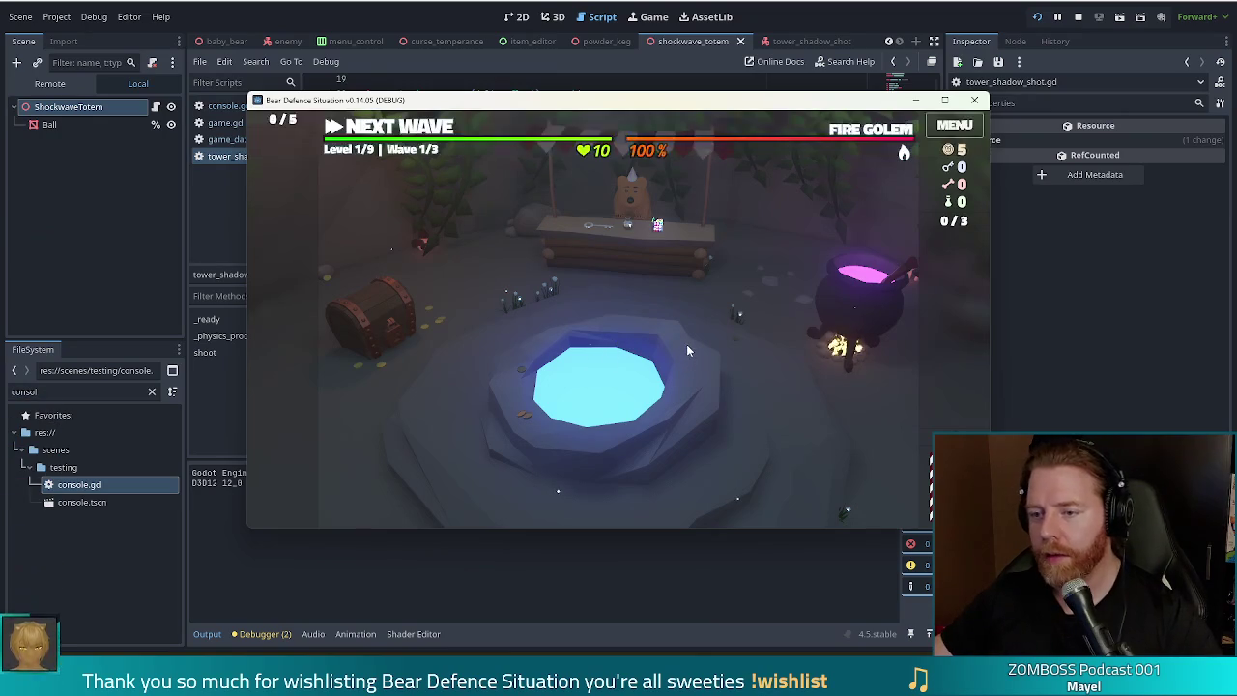
key(grave)
text(test_kit)
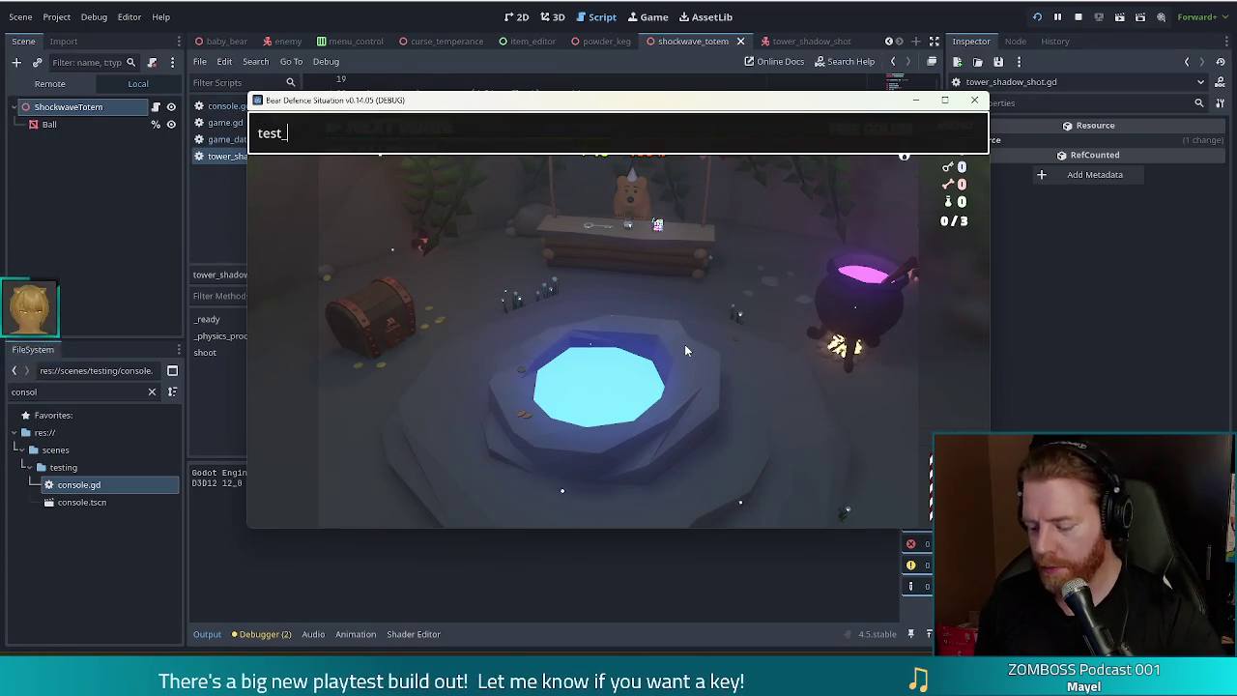
key(Return)
Step: Take the Training Wheels wish from the Wishing Well, then glance at the shop
click(665, 389)
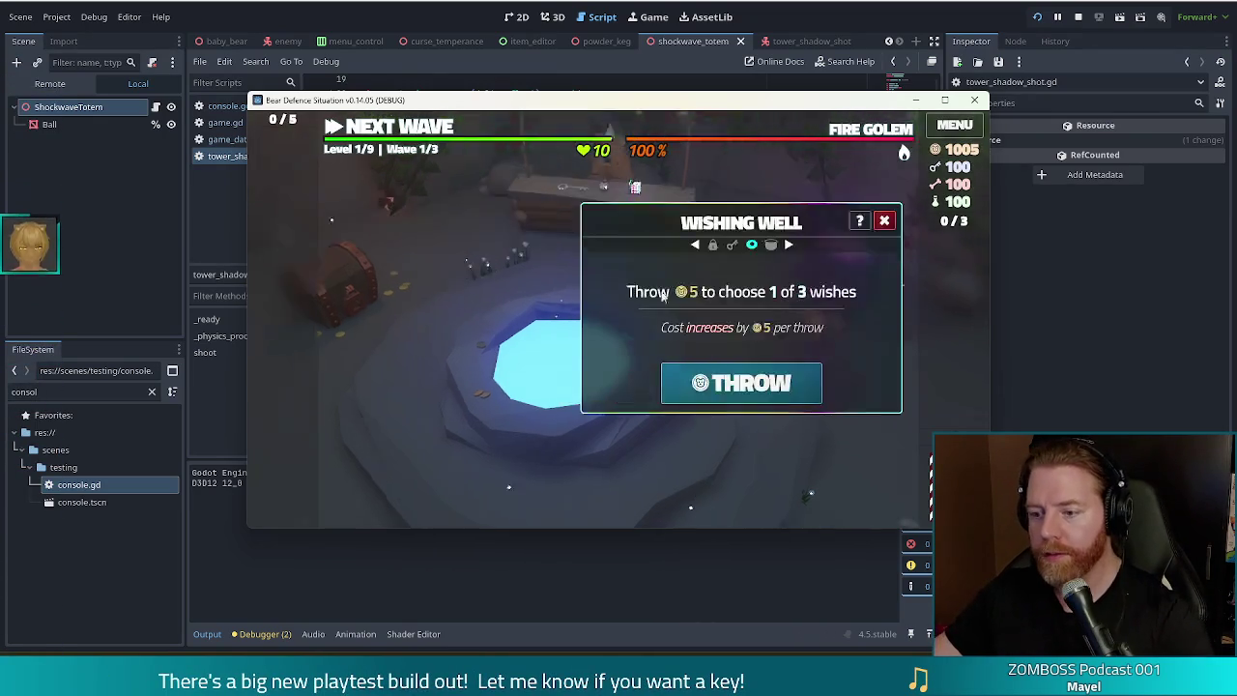
click(759, 382)
click(638, 255)
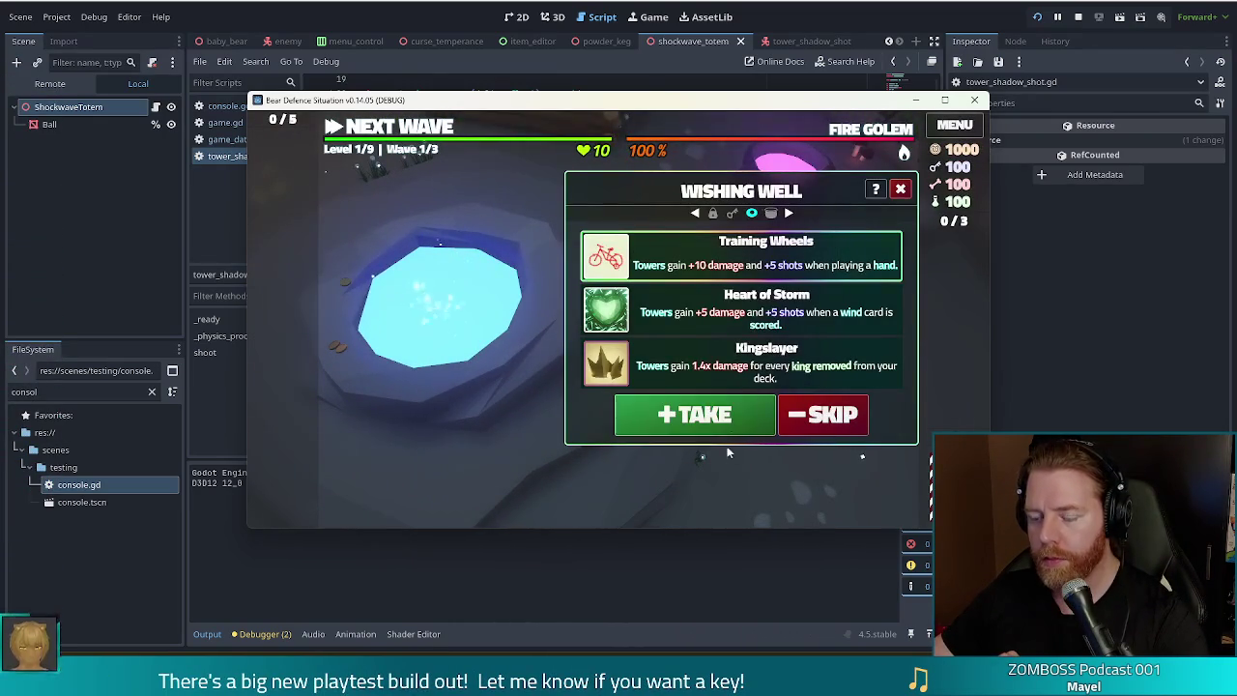
click(720, 413)
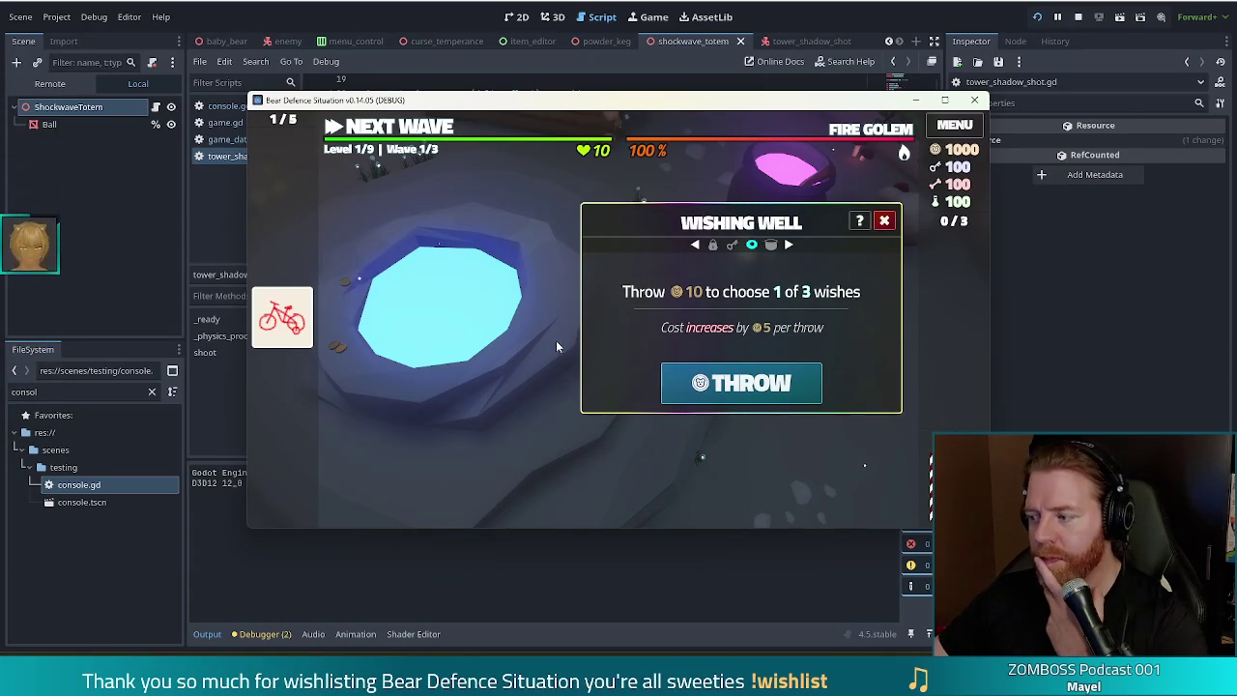
click(890, 223)
click(591, 251)
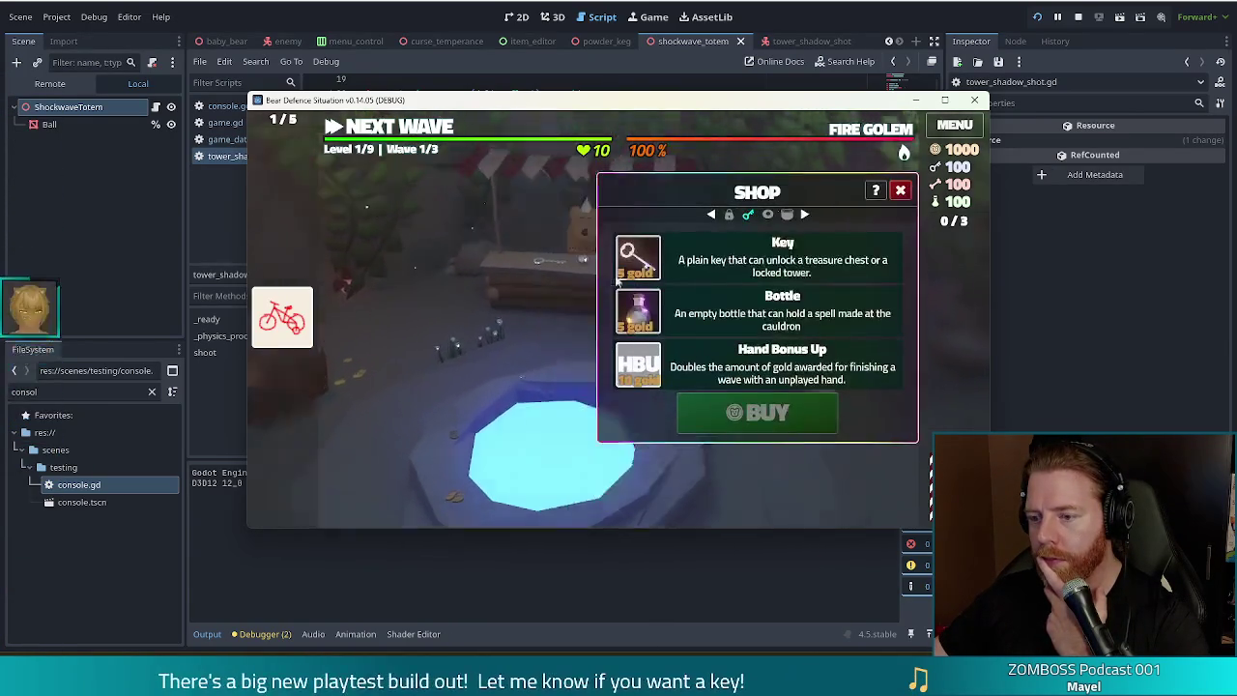
click(416, 316)
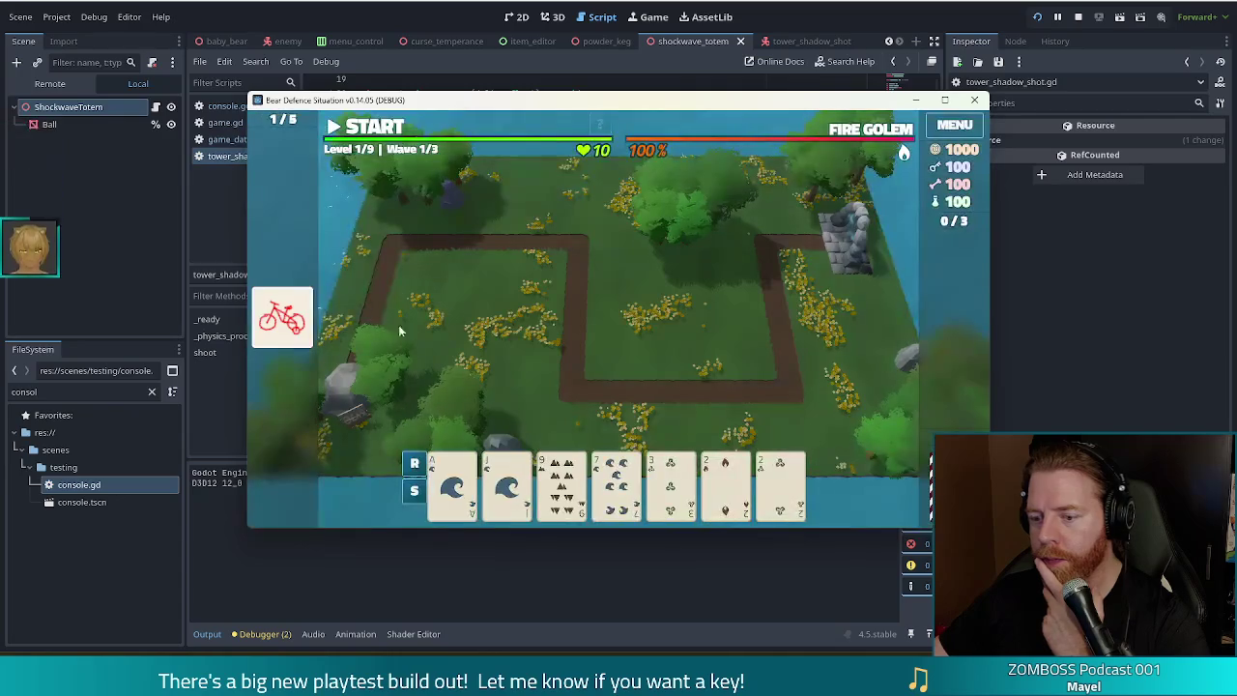
Step: Run the enemy pattern command in the debug console after correcting a typo
key(quoteleft)
text(test_kits)
key(Return)
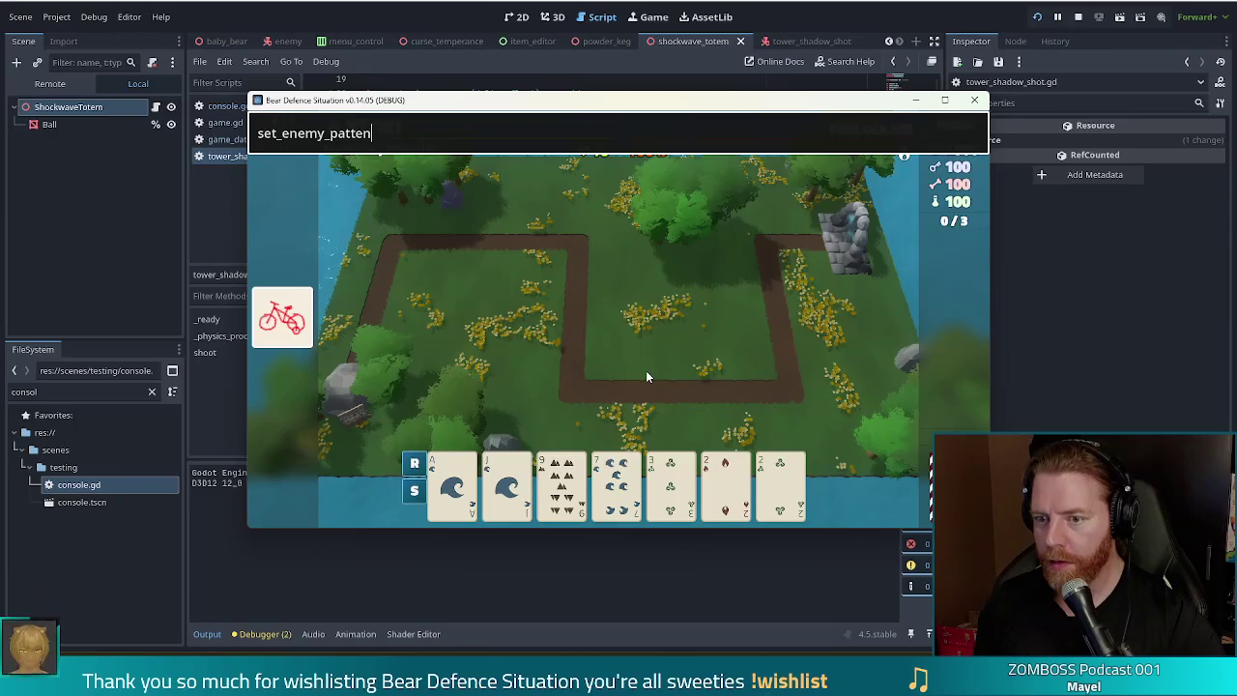
key(BackSpace)
text(rn)
key(Return)
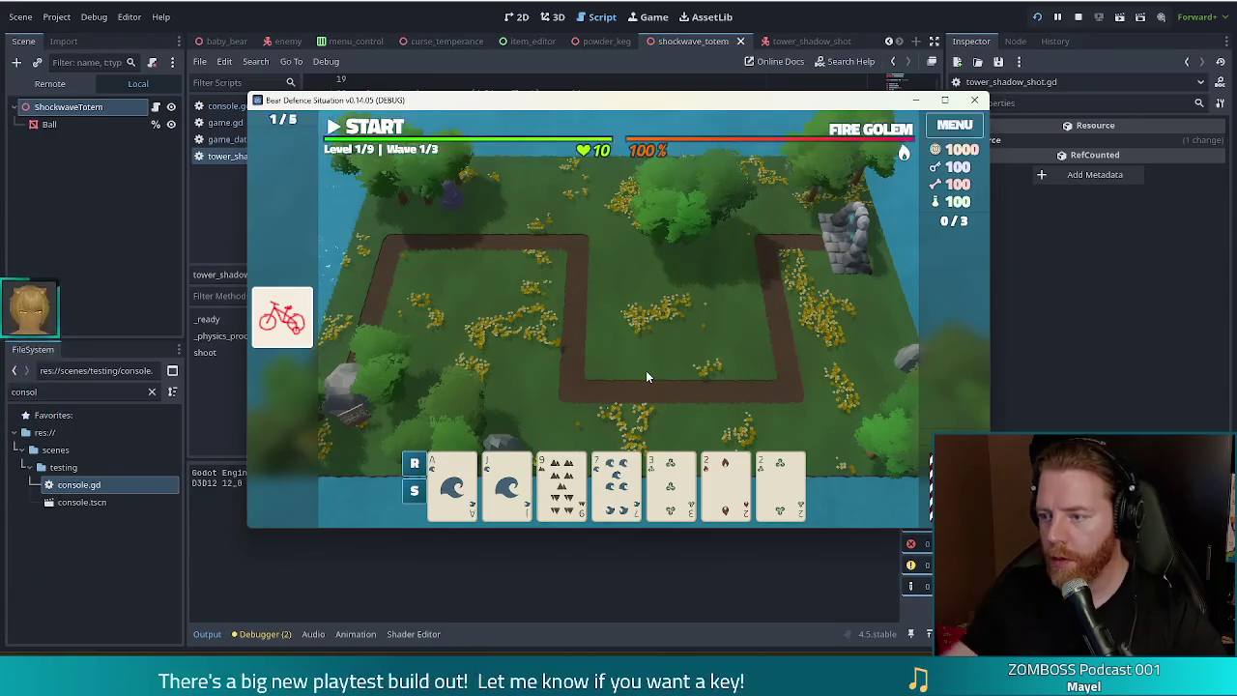
Step: Discard the pair of 2s, then the 3, 6 and 8 of Earth, for new cards
click(725, 483)
click(780, 484)
click(672, 413)
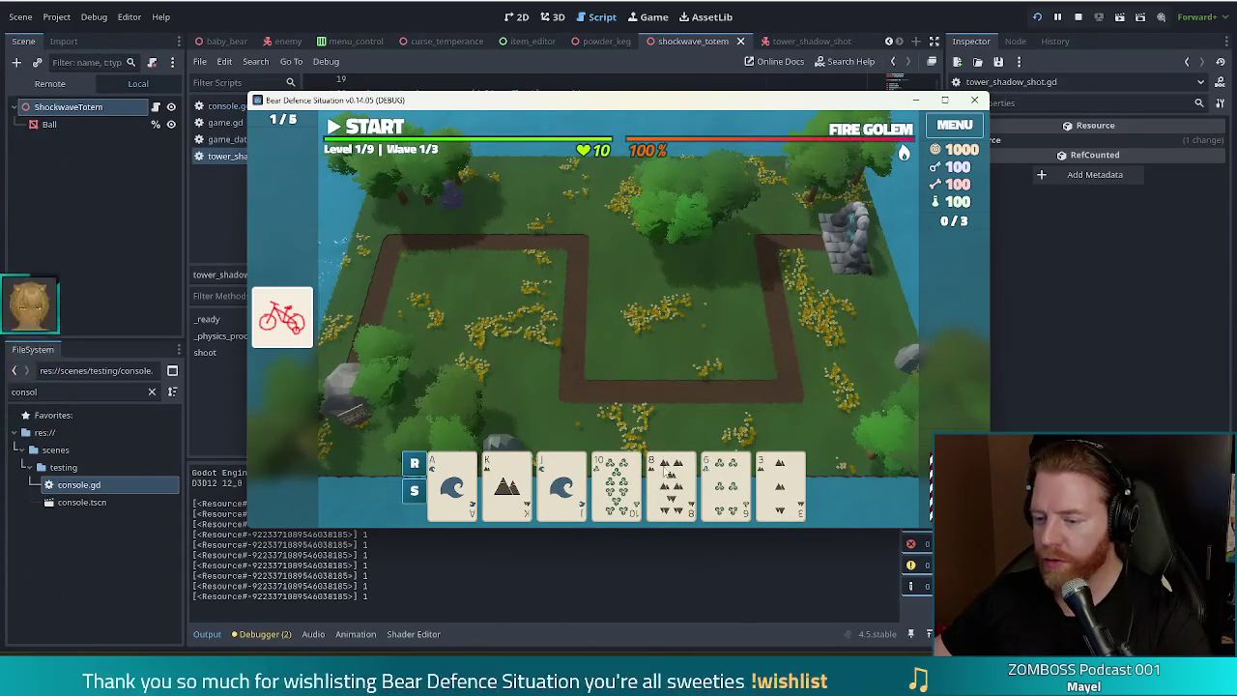
click(766, 488)
click(725, 488)
click(672, 488)
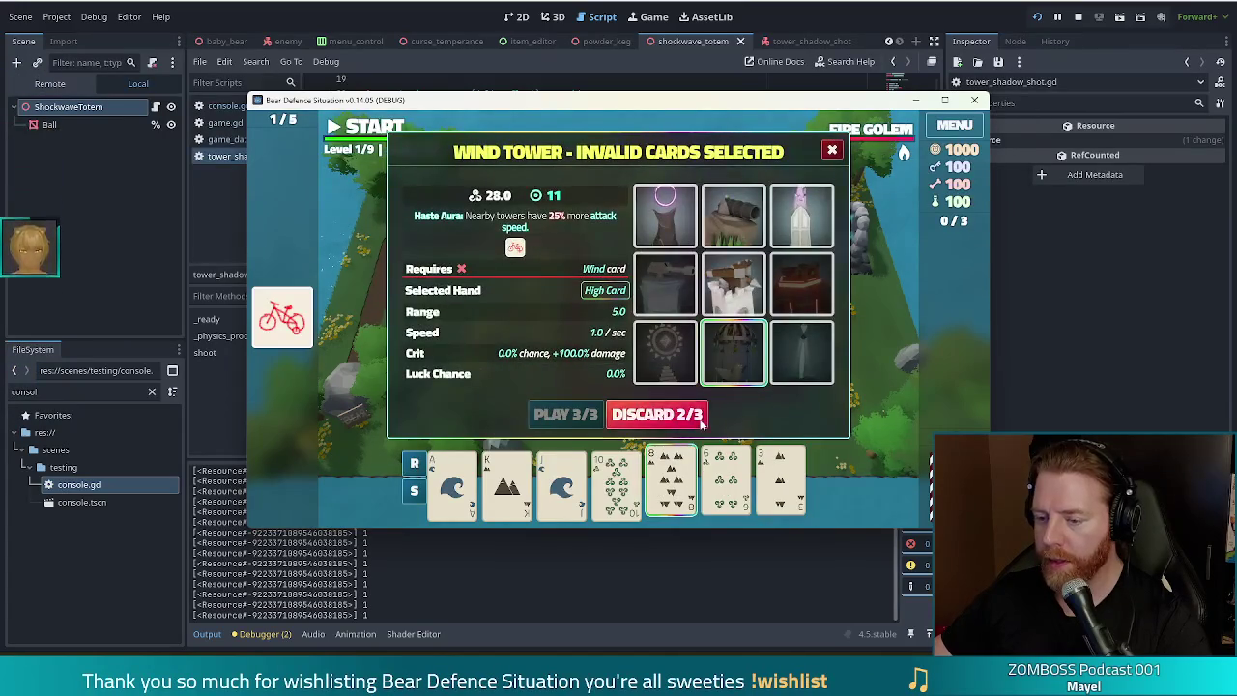
click(667, 414)
click(671, 411)
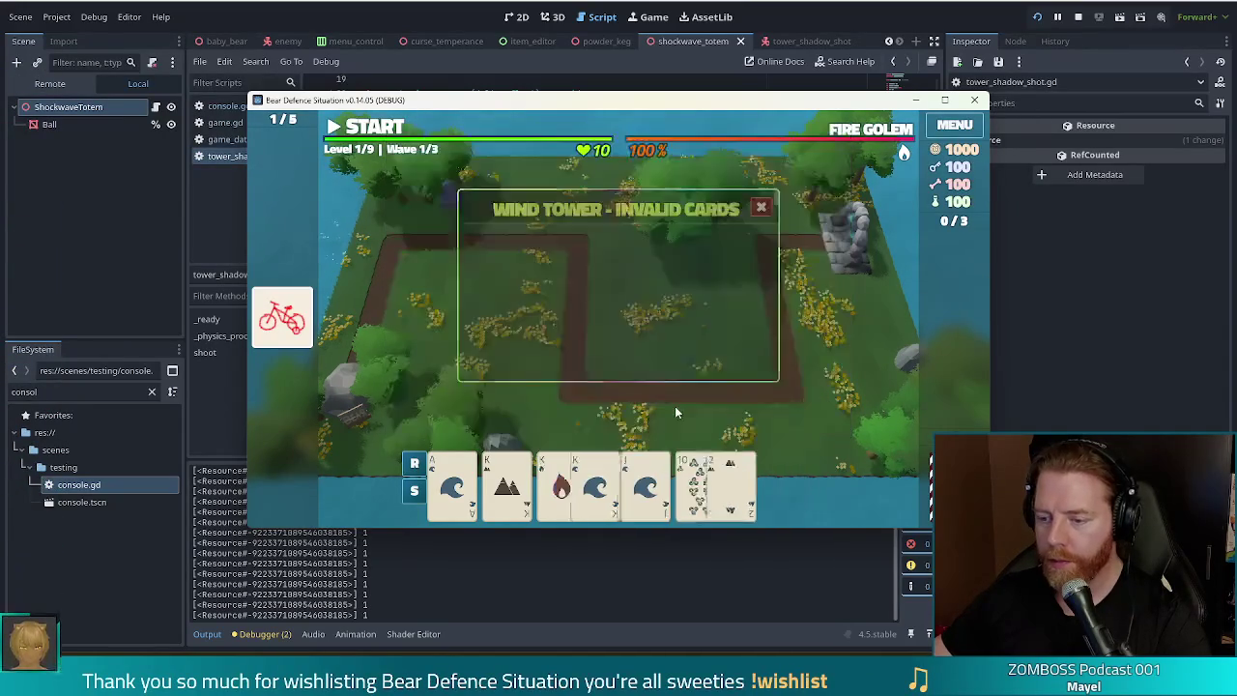
Step: Try three Kings for Three of a Kind, then deselect them and pick the 10 of Wind
click(507, 484)
click(562, 483)
click(616, 484)
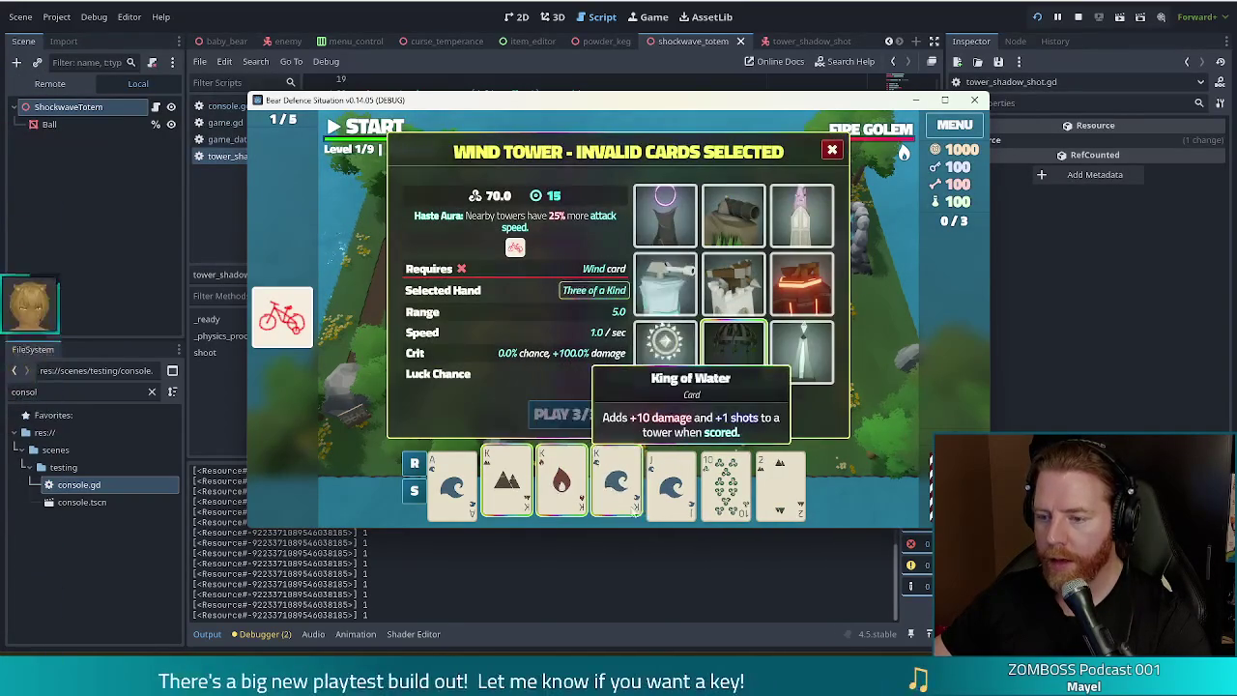
click(619, 483)
click(562, 484)
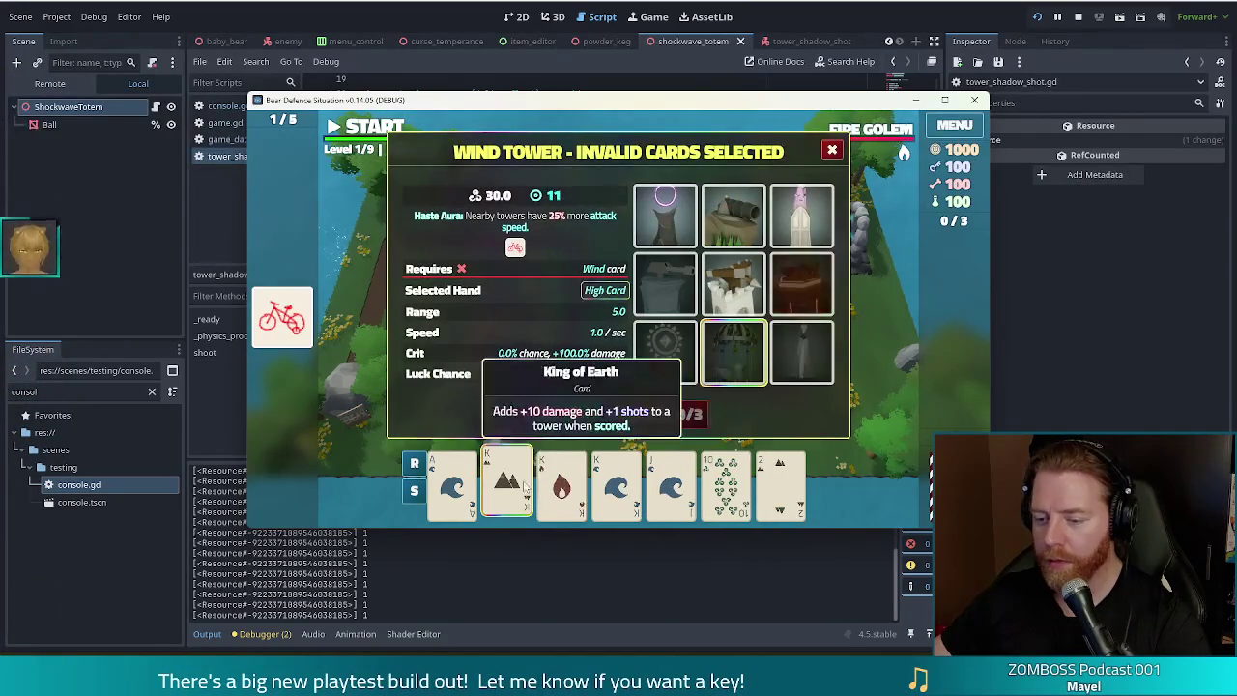
click(506, 483)
click(734, 495)
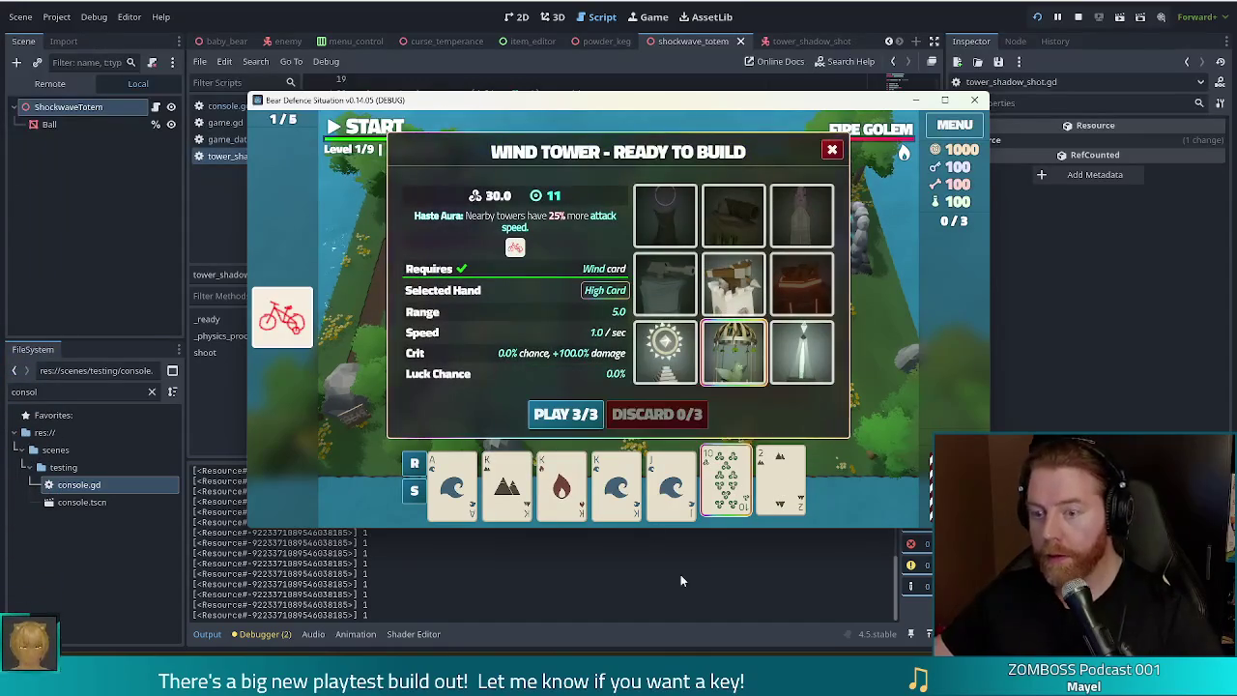
Step: Run set_enemy_pattern 1 and discard in the console to redraw the hand
key(grave)
text(set_enemy_pattern 1)
key(Return)
text(discard)
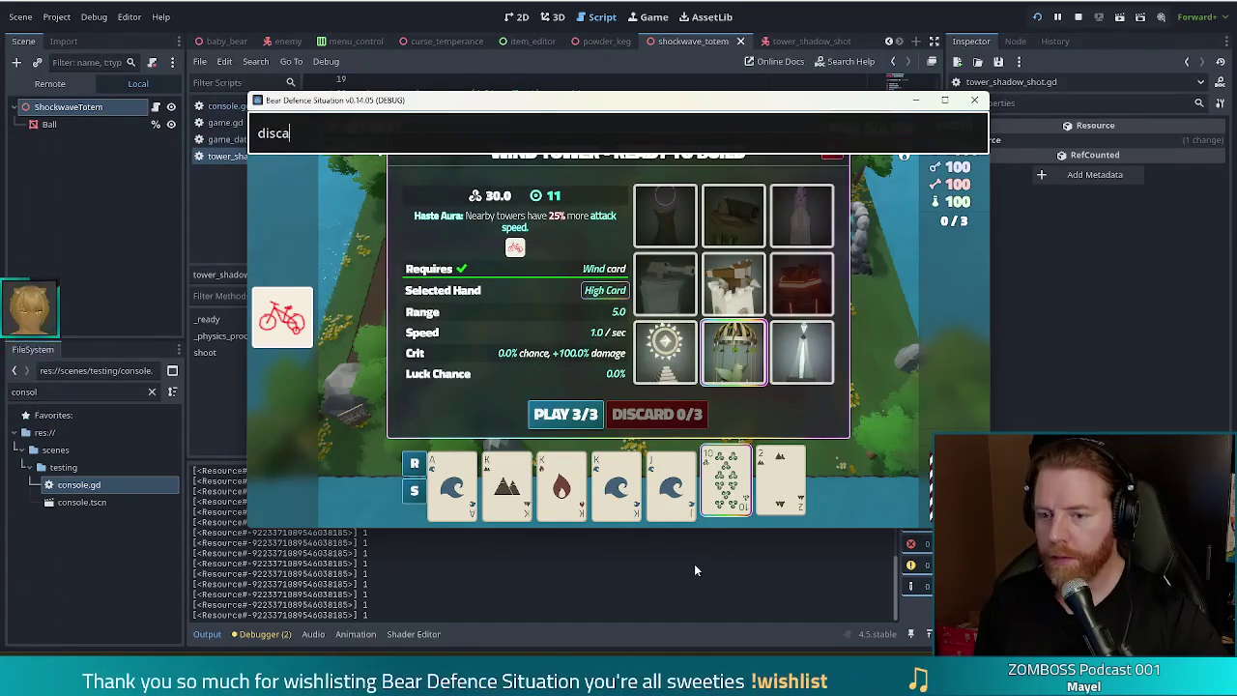
key(Return)
key(grave)
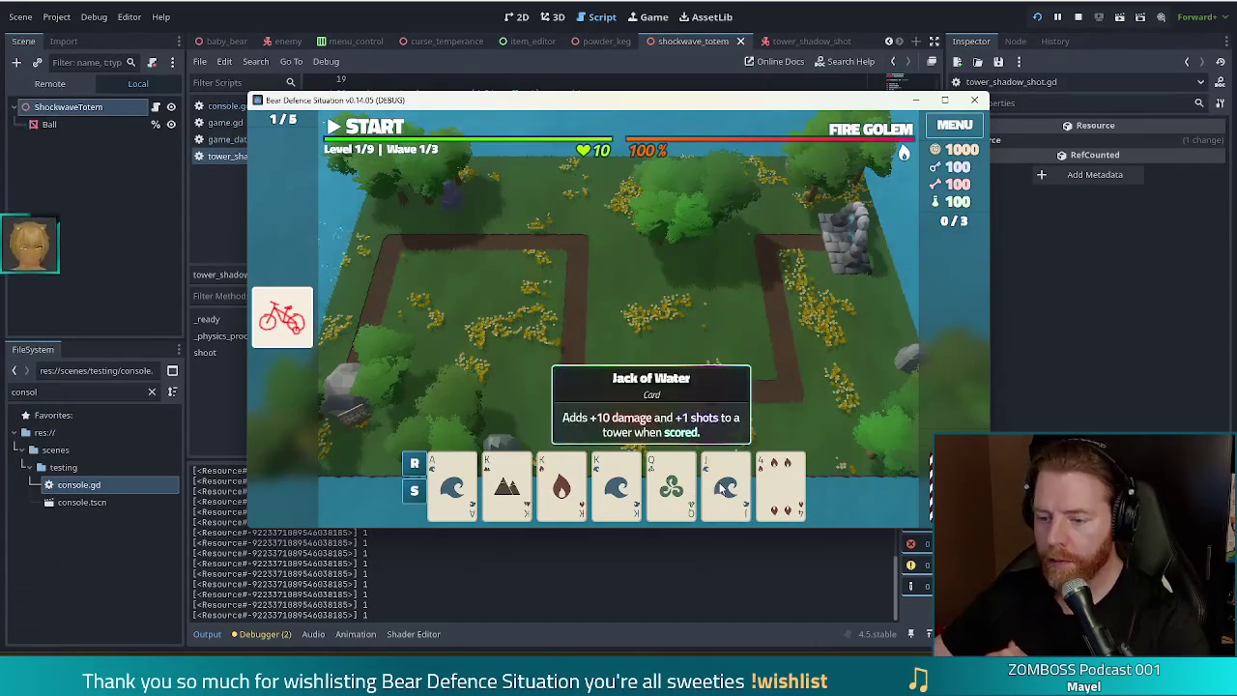
Step: Select the Jack of Water and rerun discard from the console history
click(726, 489)
key(grave)
key(Up)
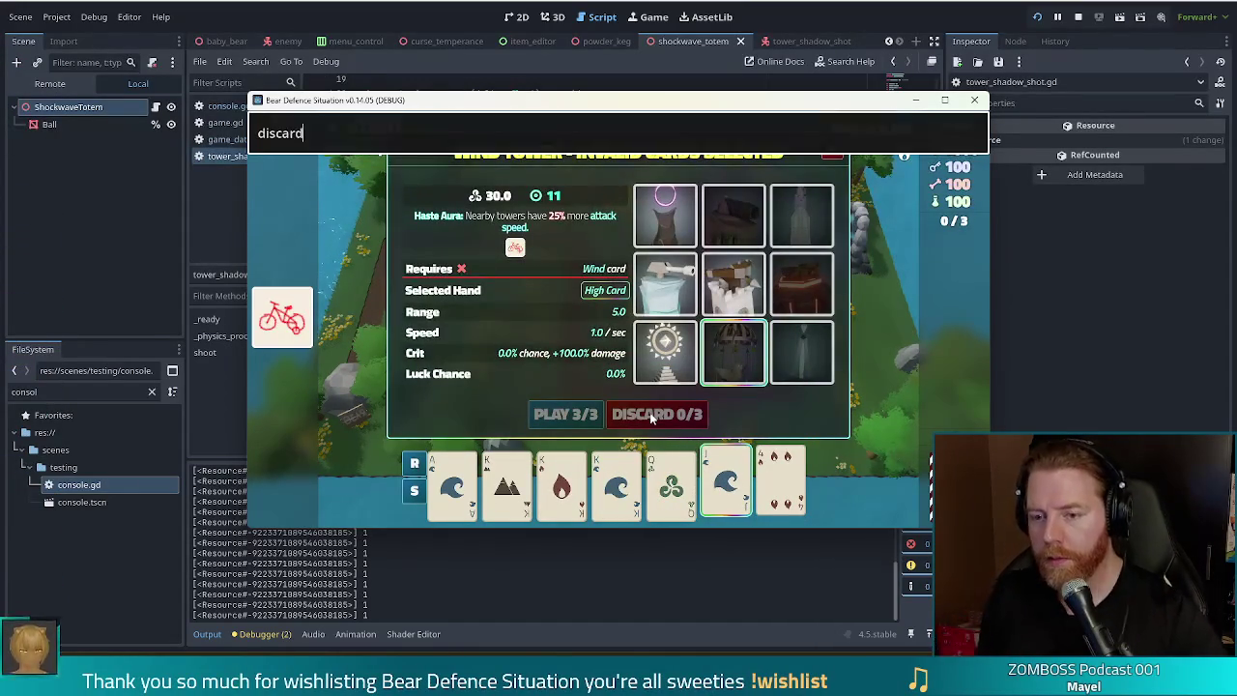
key(Return)
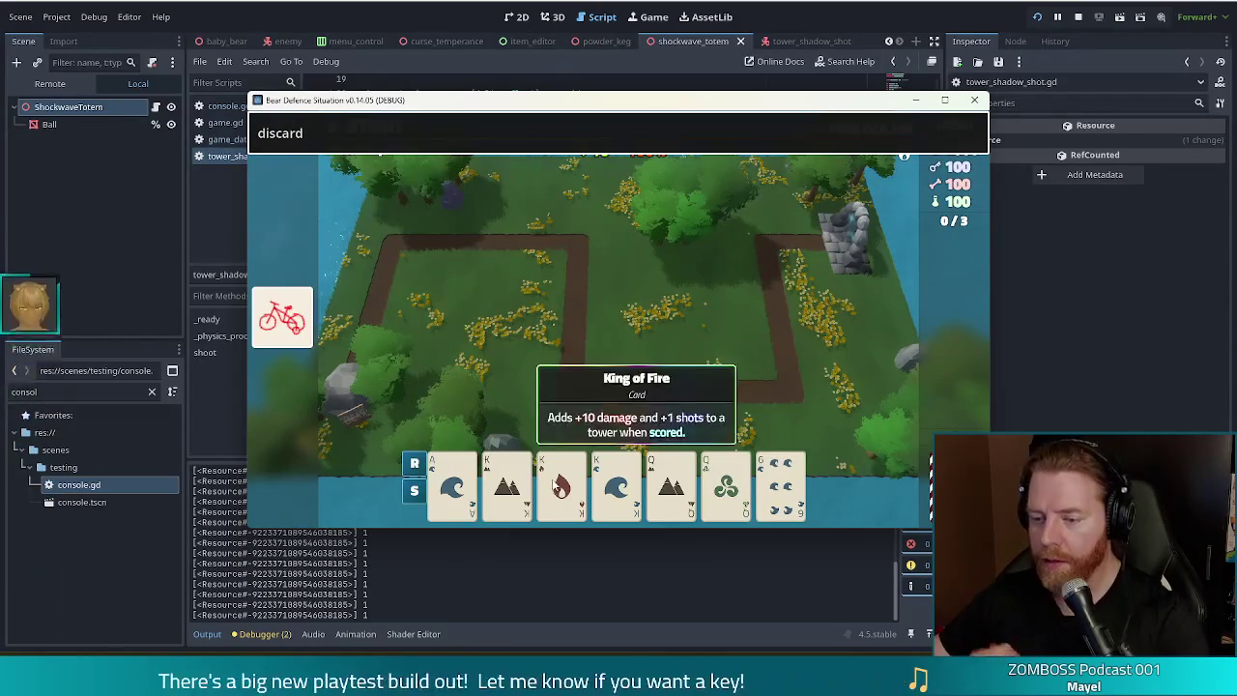
Step: Build a Two Pair Shadow Tower and place it inside the path's right-hand bend
click(619, 483)
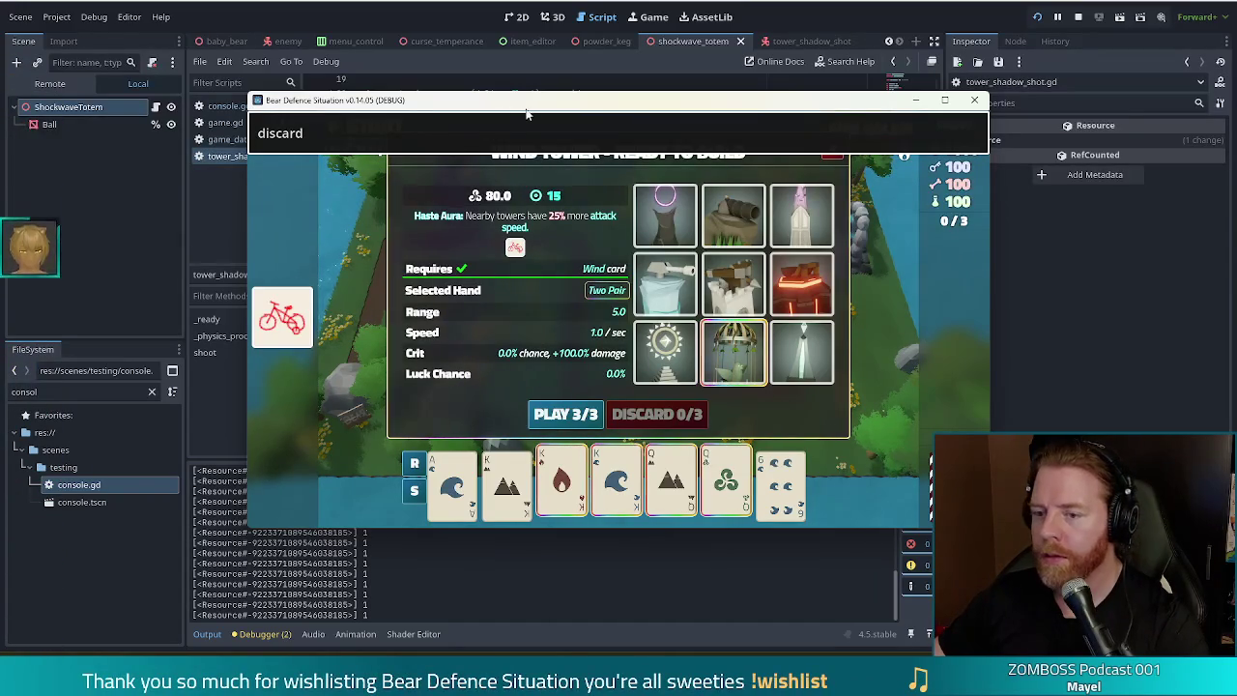
click(665, 215)
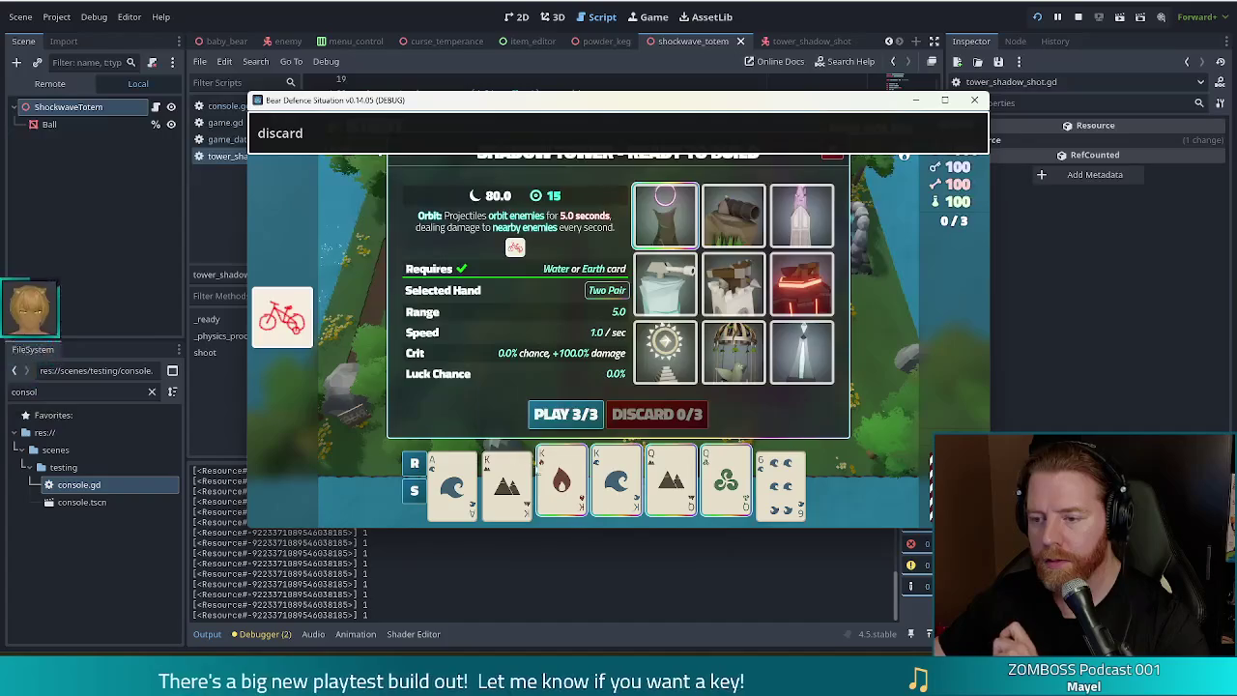
click(559, 424)
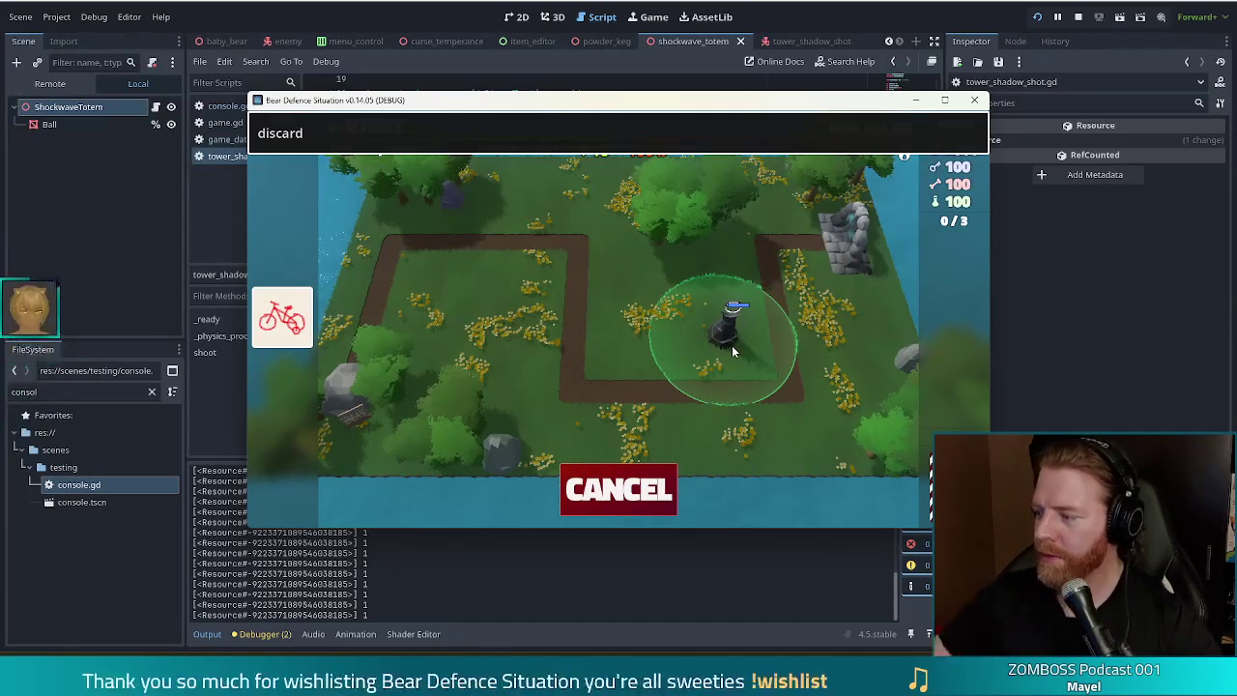
click(619, 491)
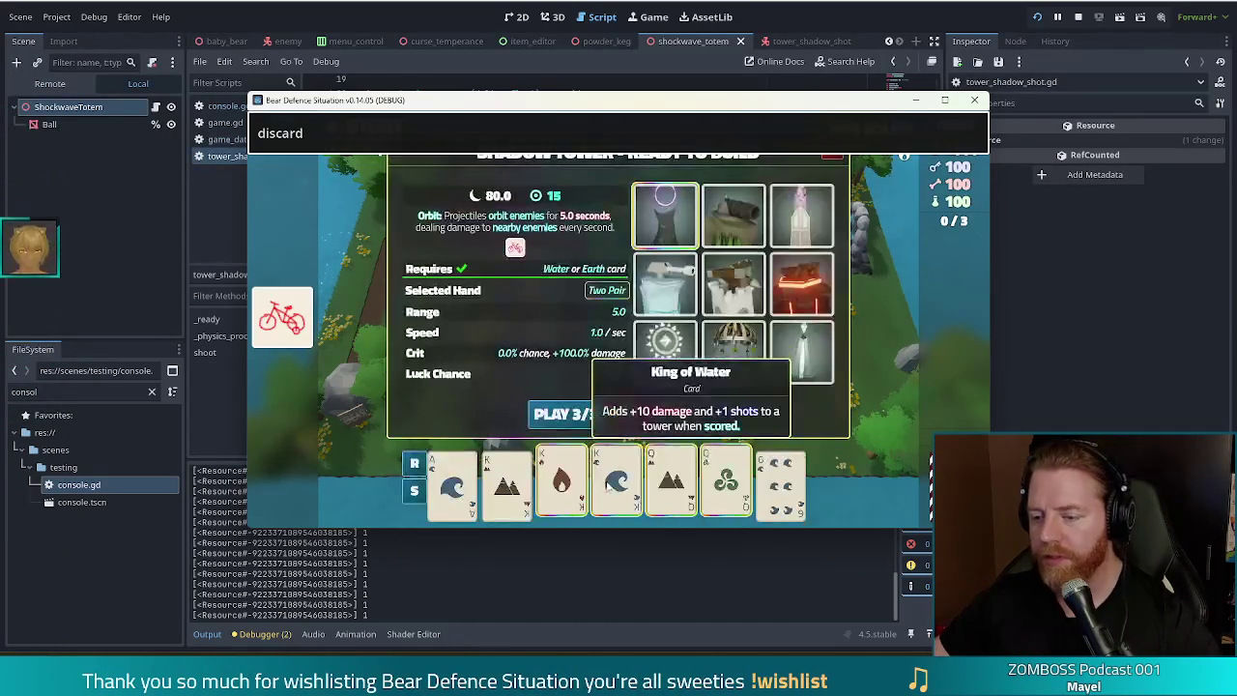
click(556, 416)
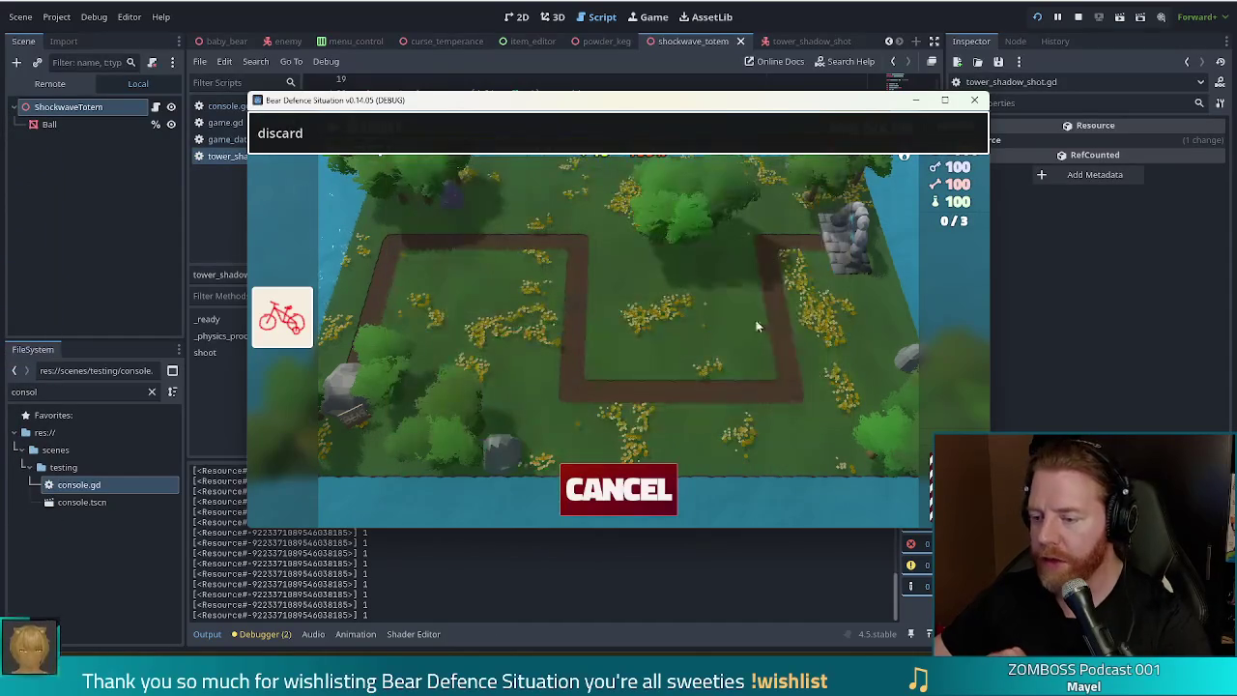
click(723, 334)
key(Return)
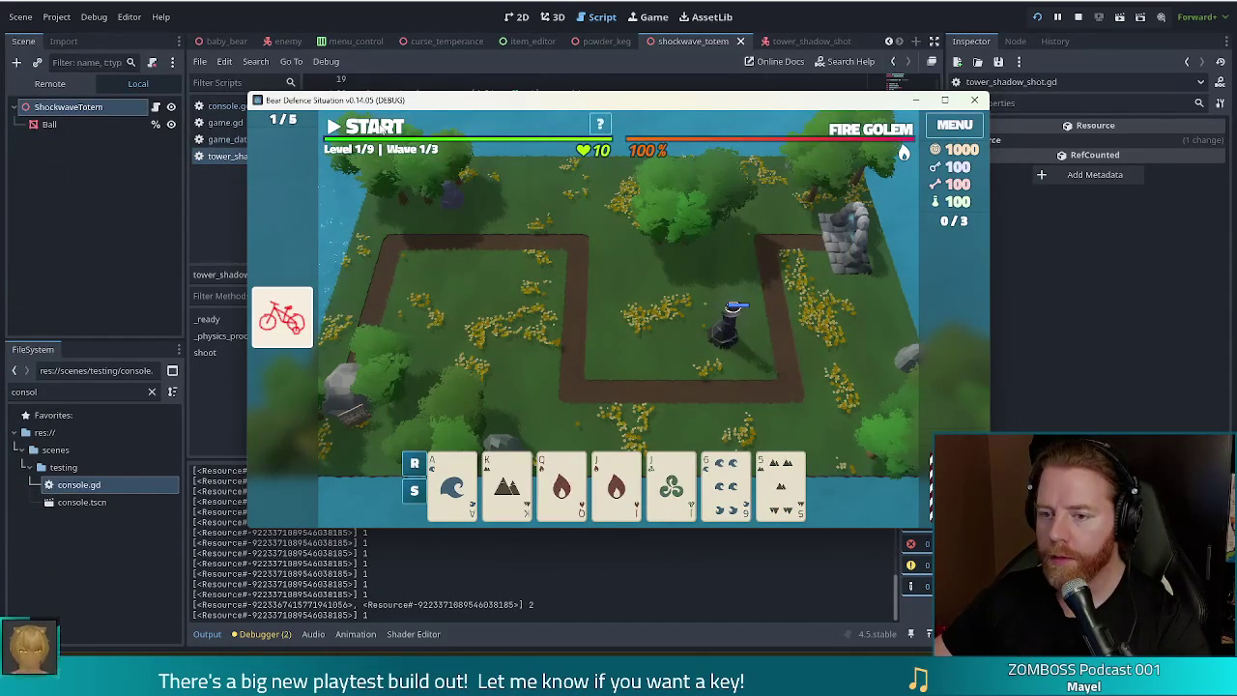
Step: Pause the running wave with space, then stop the game from the editor
mouse_move(335, 145)
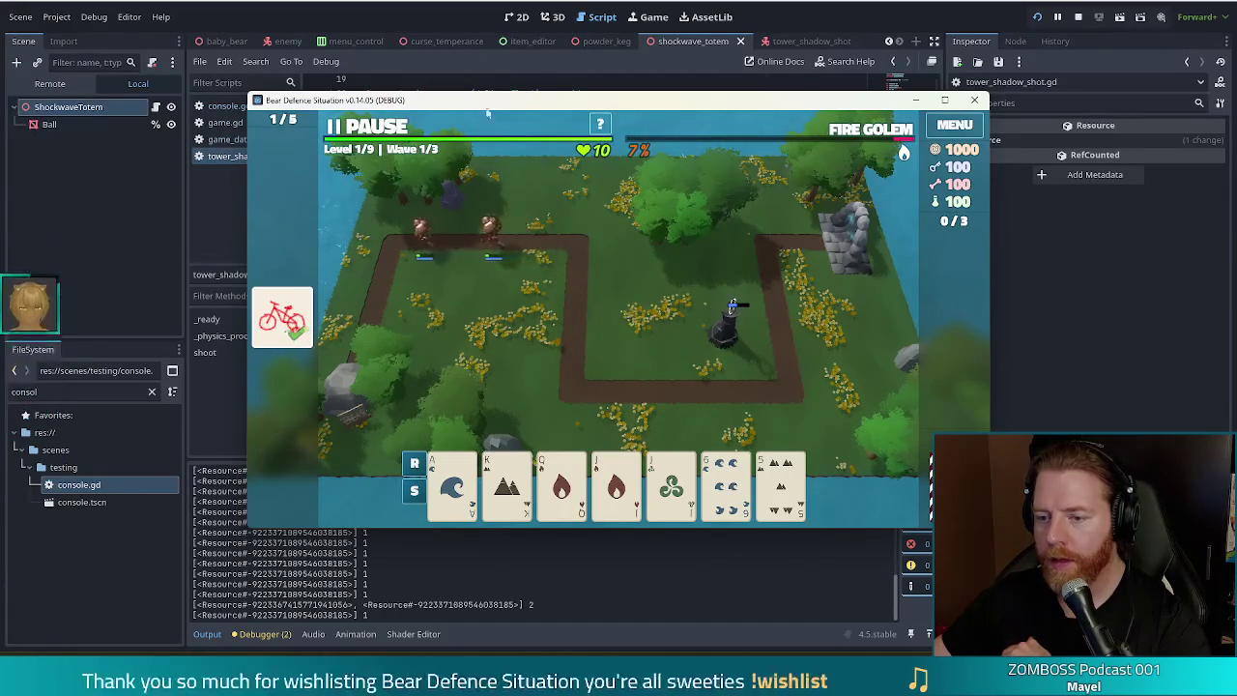
key(space)
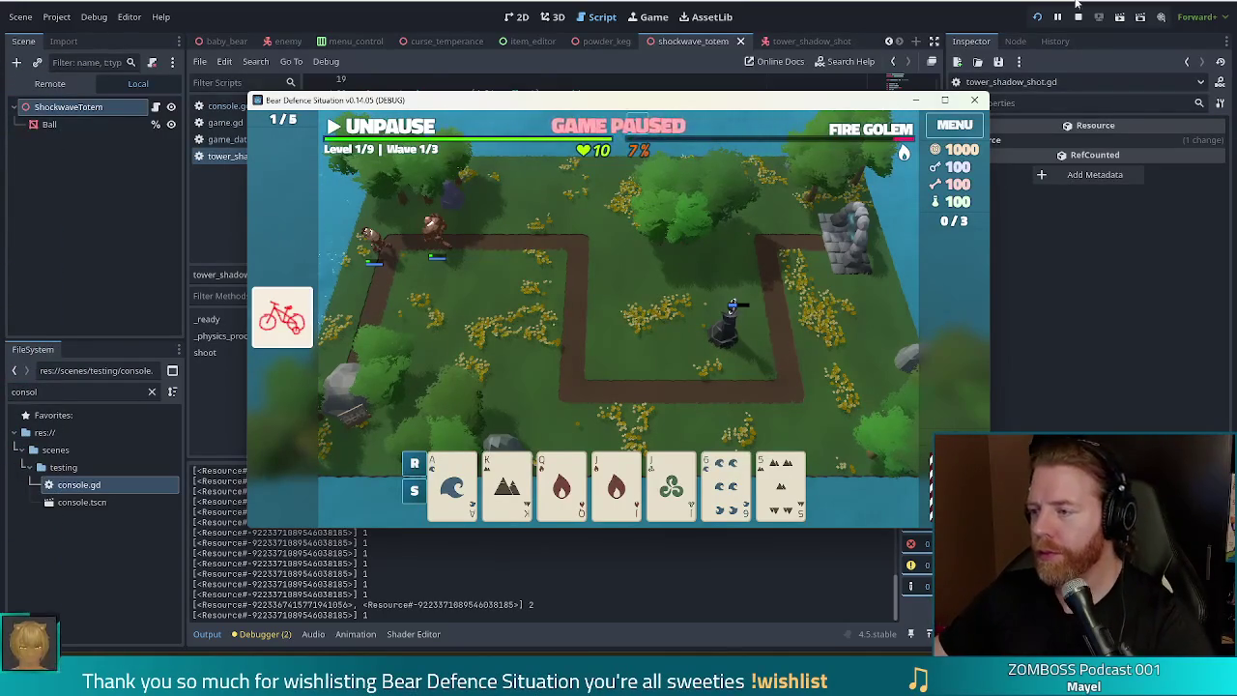
click(1078, 16)
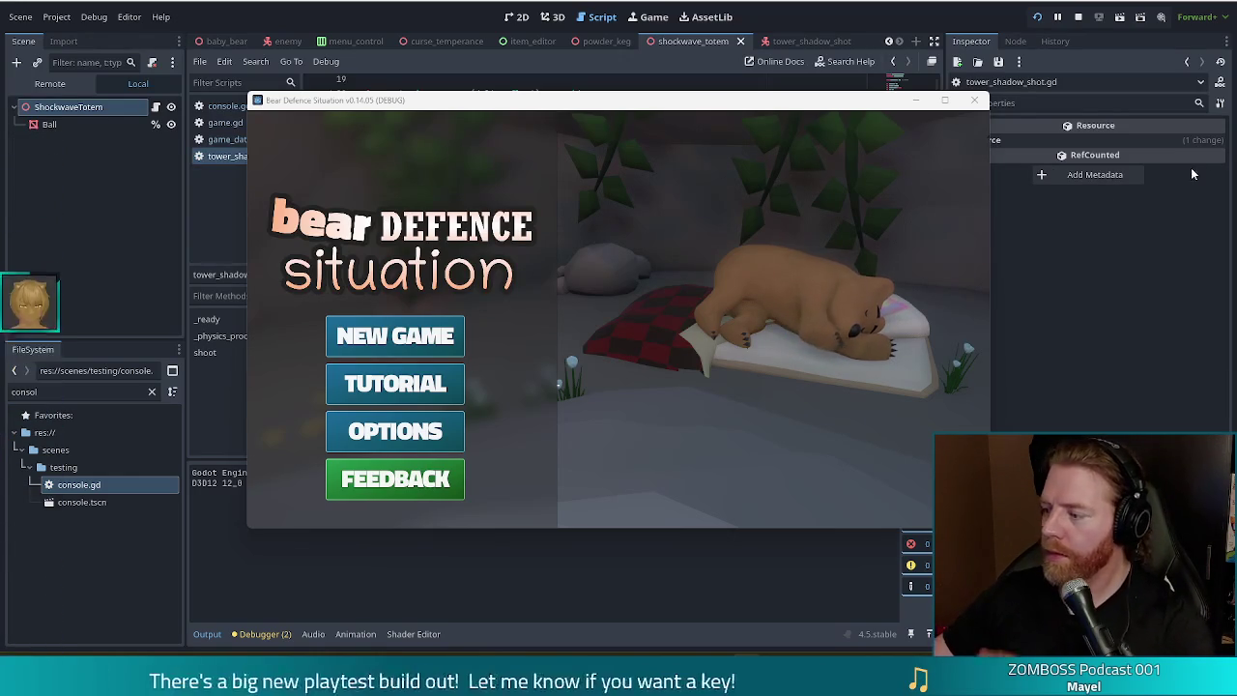
Step: Start a new game and buy the Key from the stall's shop
click(377, 341)
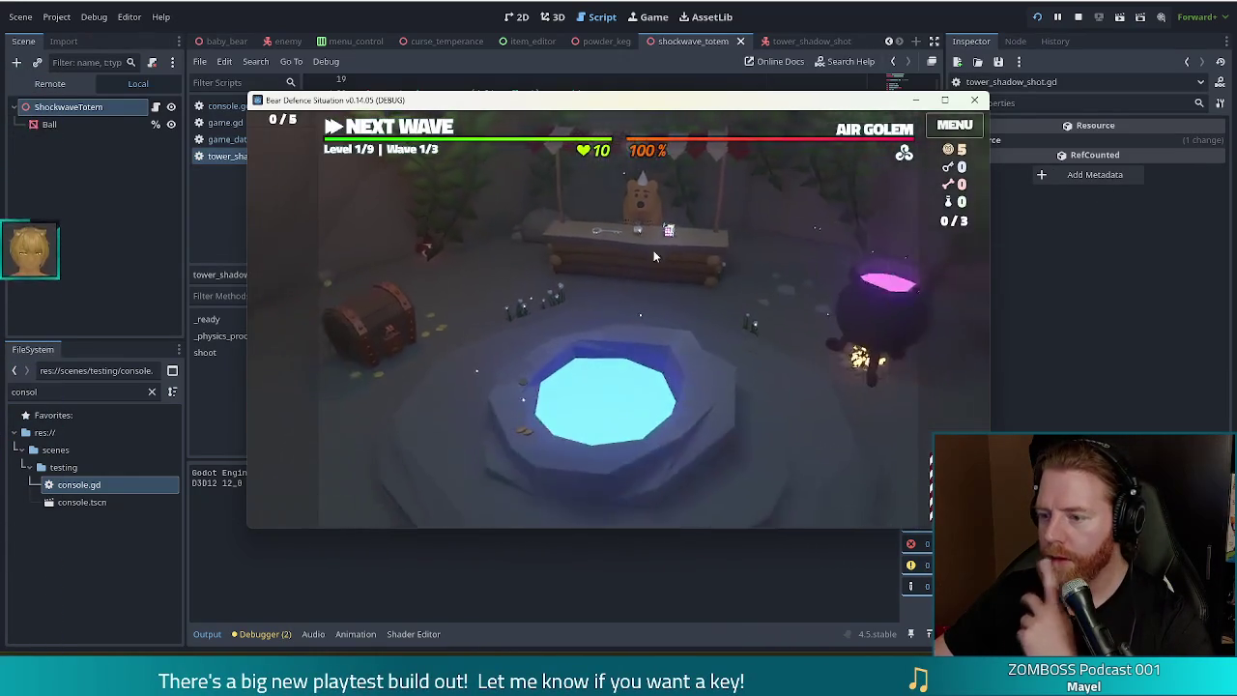
click(618, 262)
click(640, 259)
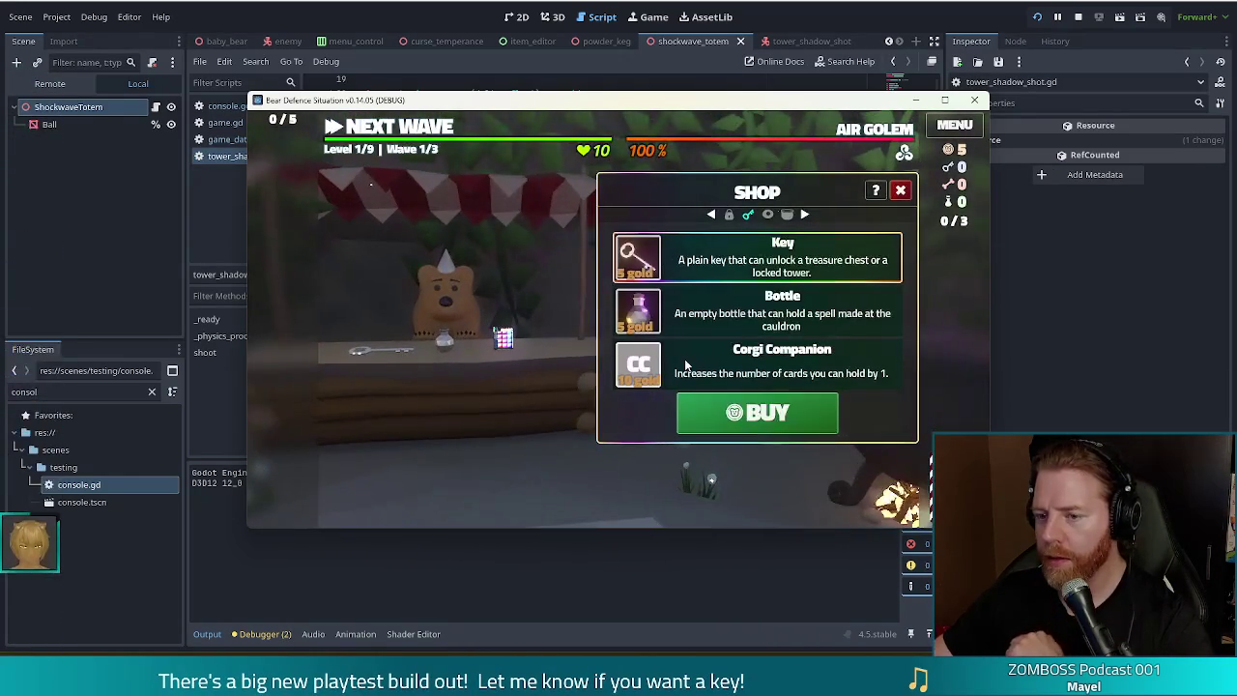
click(812, 412)
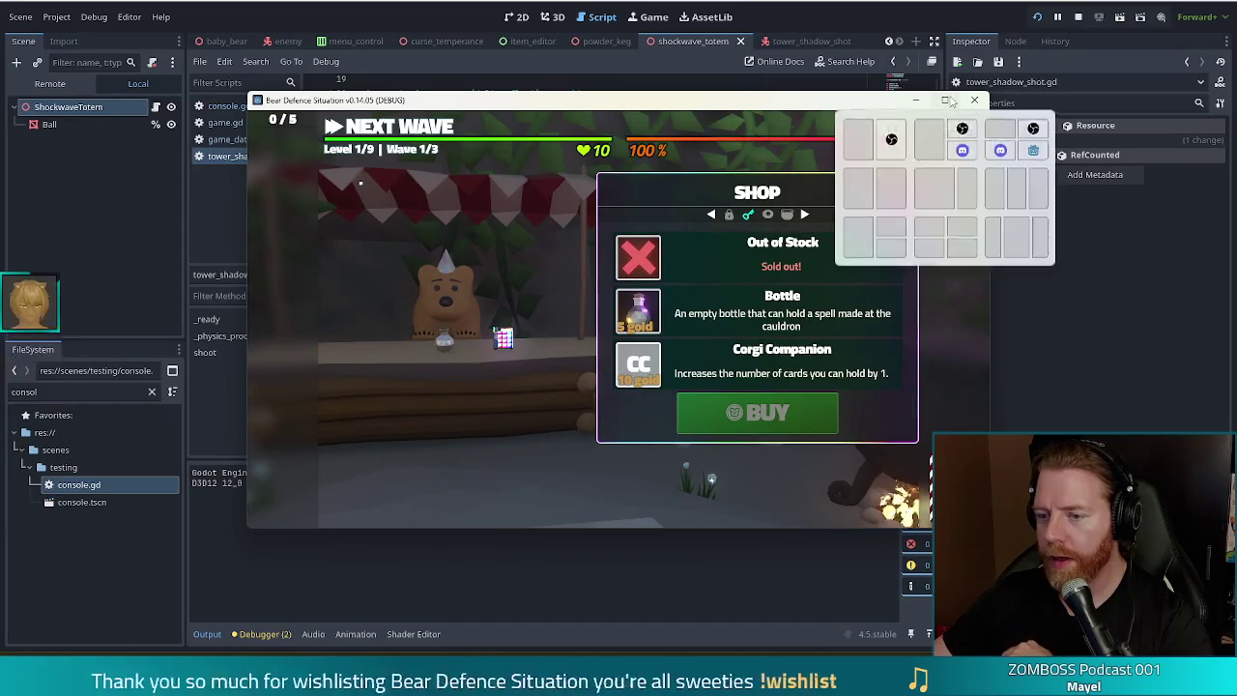
click(946, 100)
key(Escape)
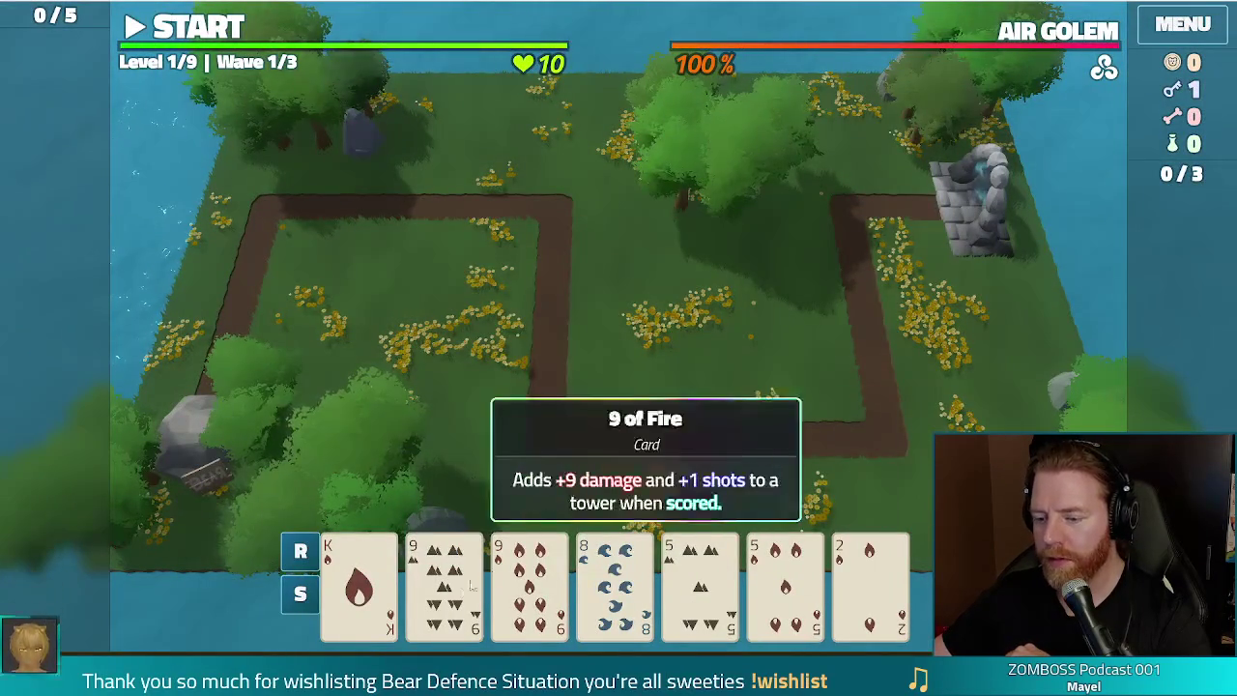
Step: Unlock the Shadow Tower and build it from 9s and 5s by the upper-right bend
click(529, 585)
click(700, 580)
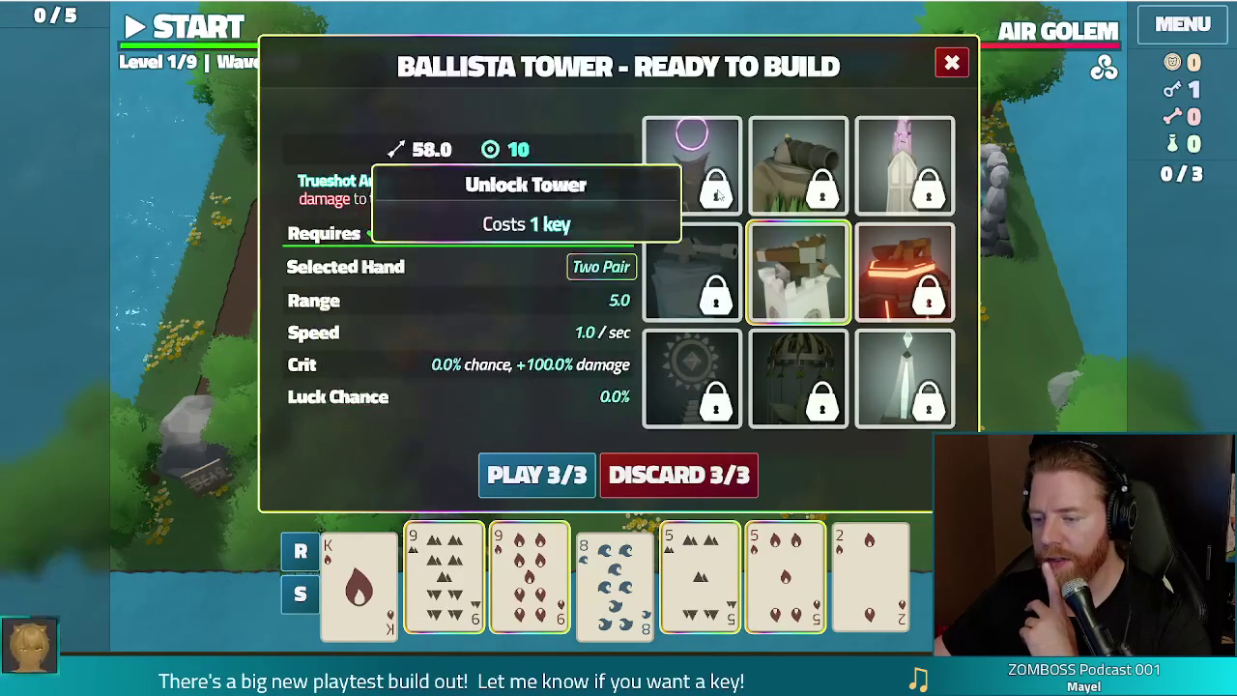
click(692, 164)
click(528, 493)
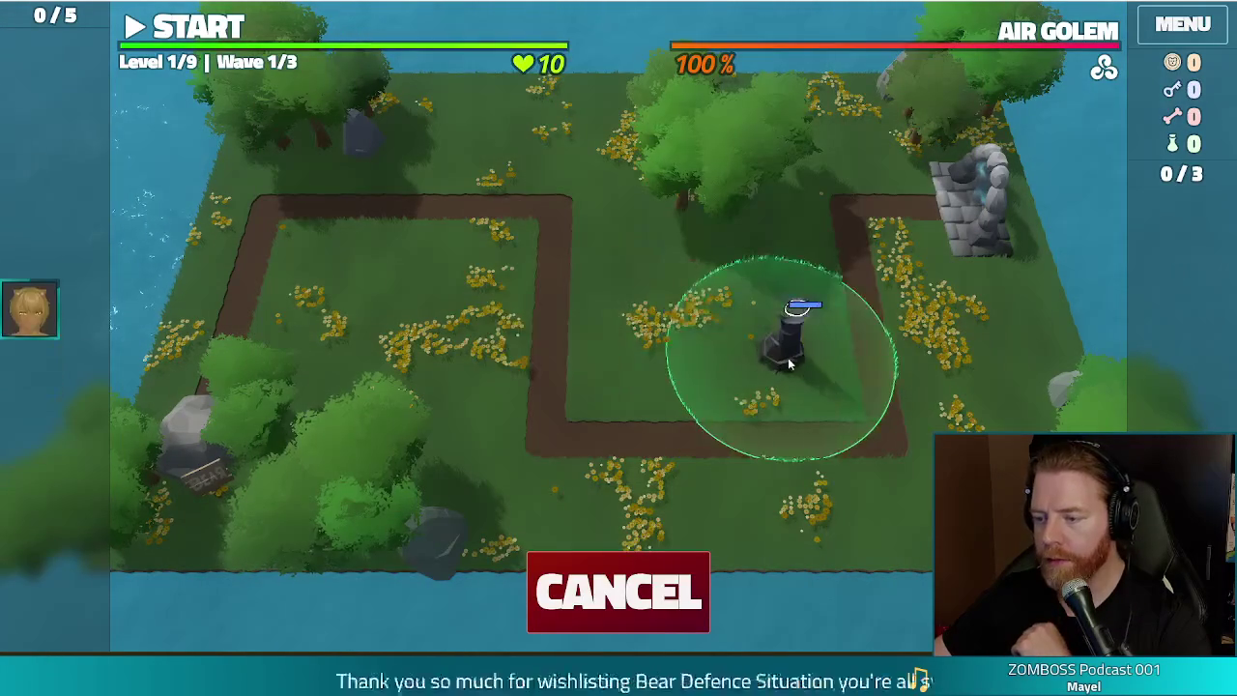
click(822, 216)
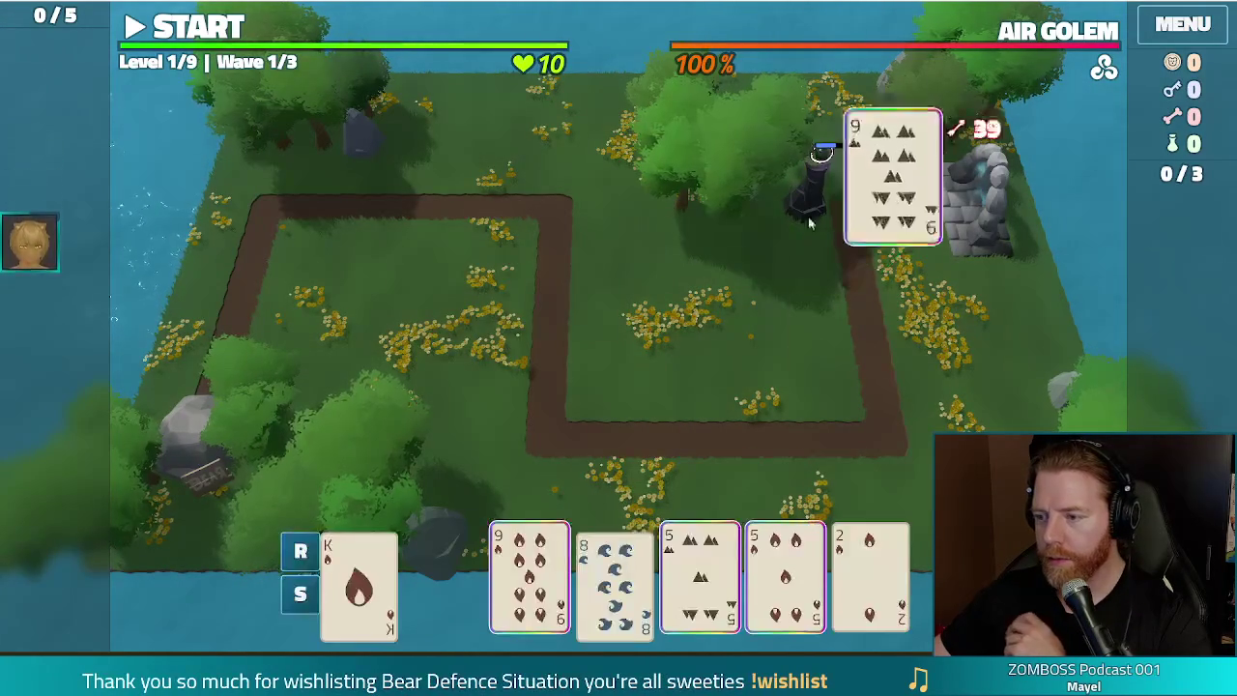
click(700, 577)
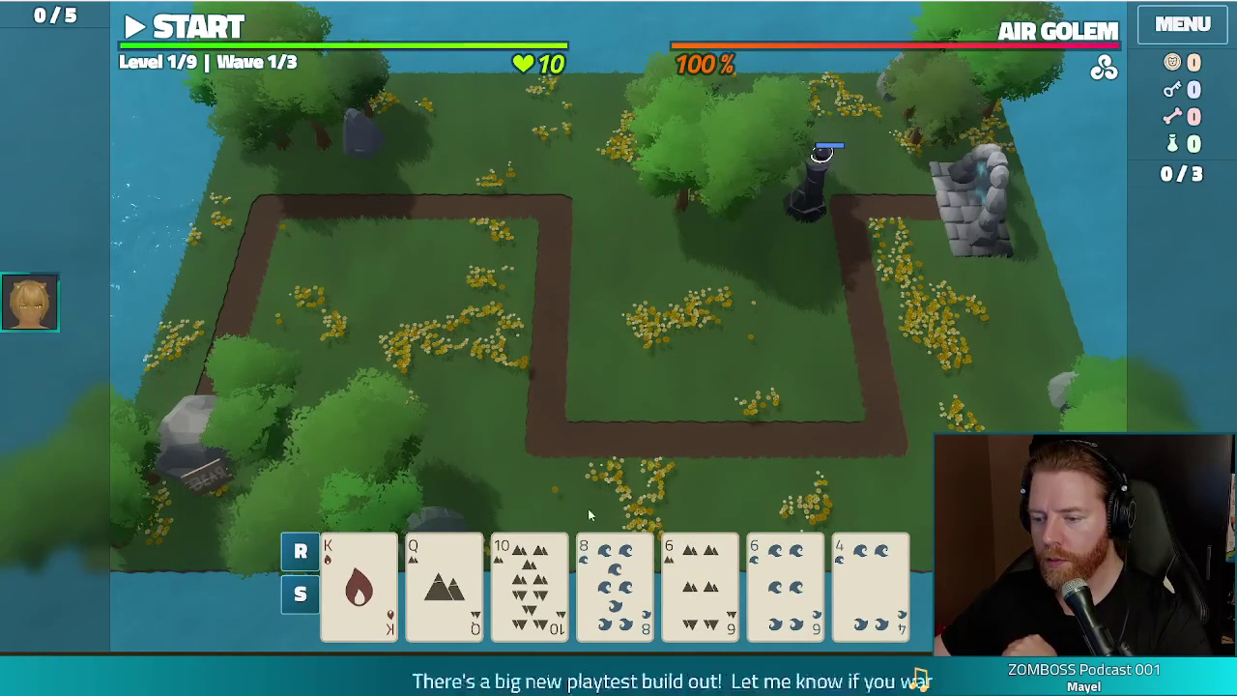
Step: Discard the 8 of Water, then build a Queens-and-6s Shadow Tower near the stone ruin
click(615, 580)
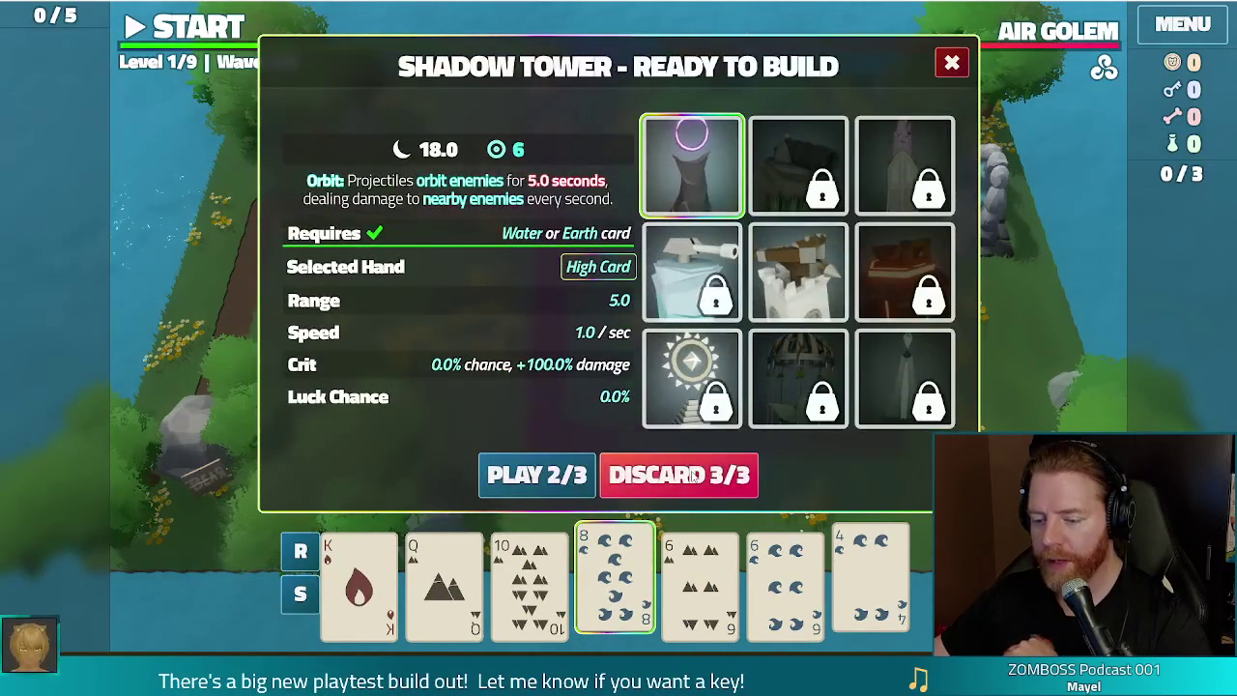
click(692, 475)
click(444, 580)
click(529, 580)
click(700, 580)
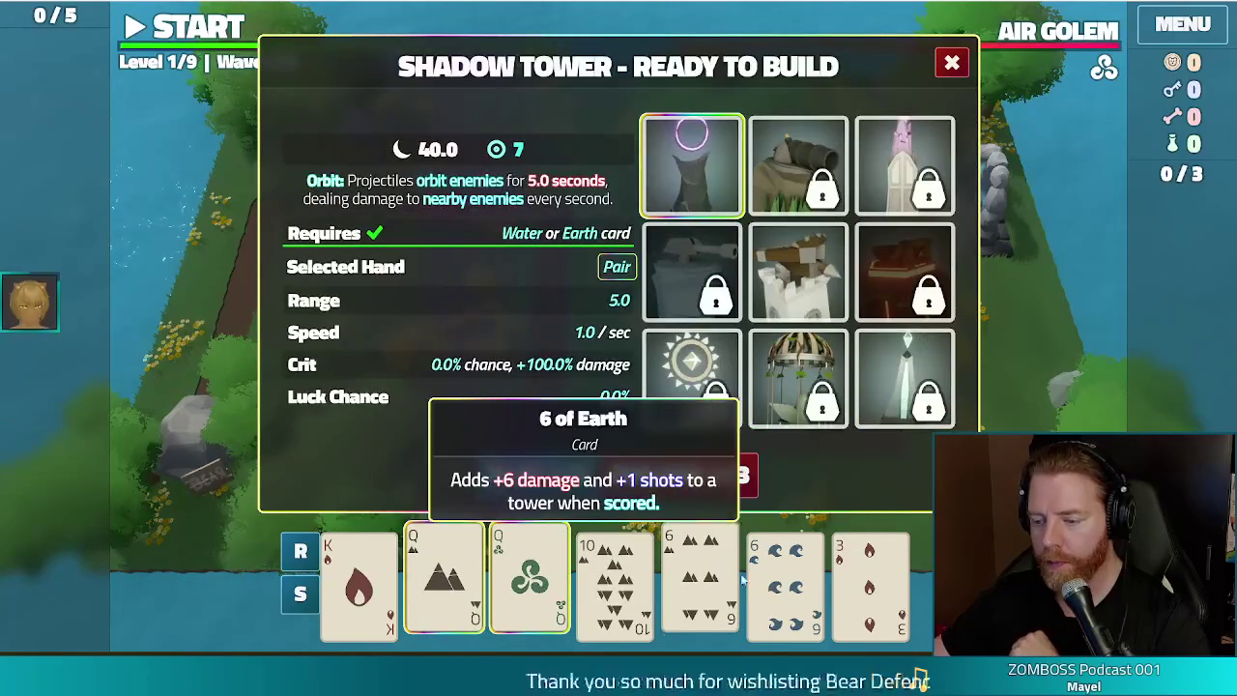
click(785, 580)
click(541, 478)
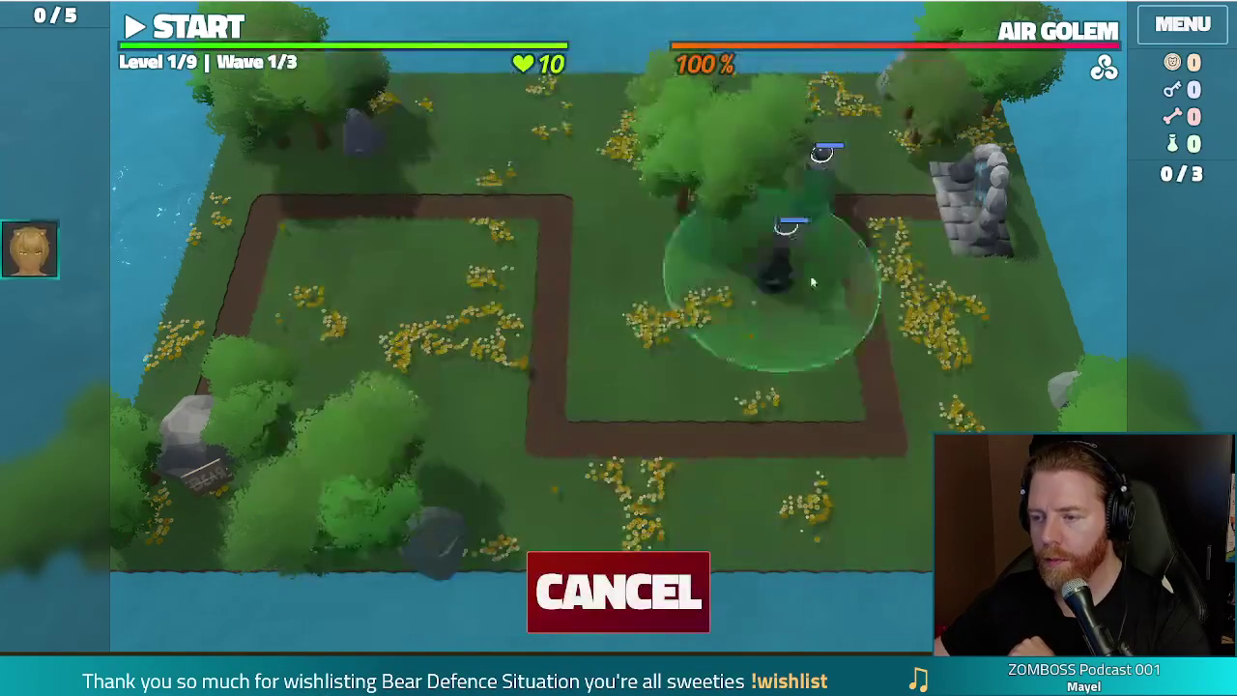
click(890, 232)
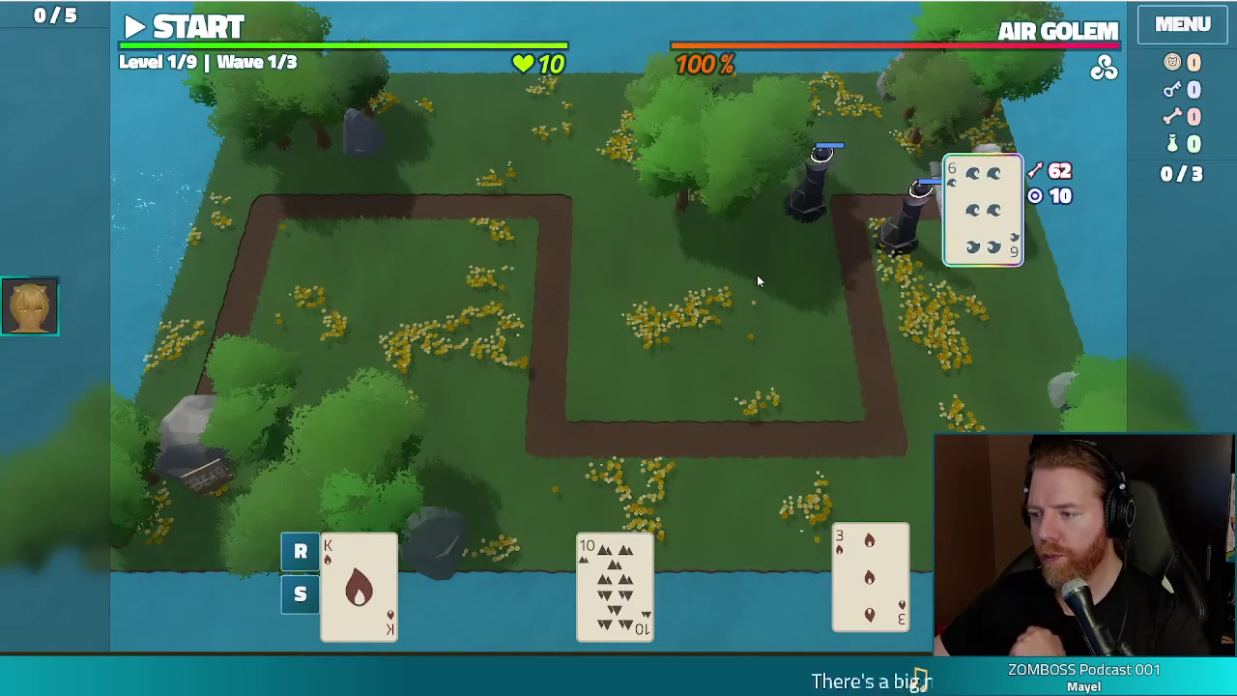
Step: Play the Kings of Earth and Fire with the 7 of Water, then abandon placement
click(358, 580)
click(444, 580)
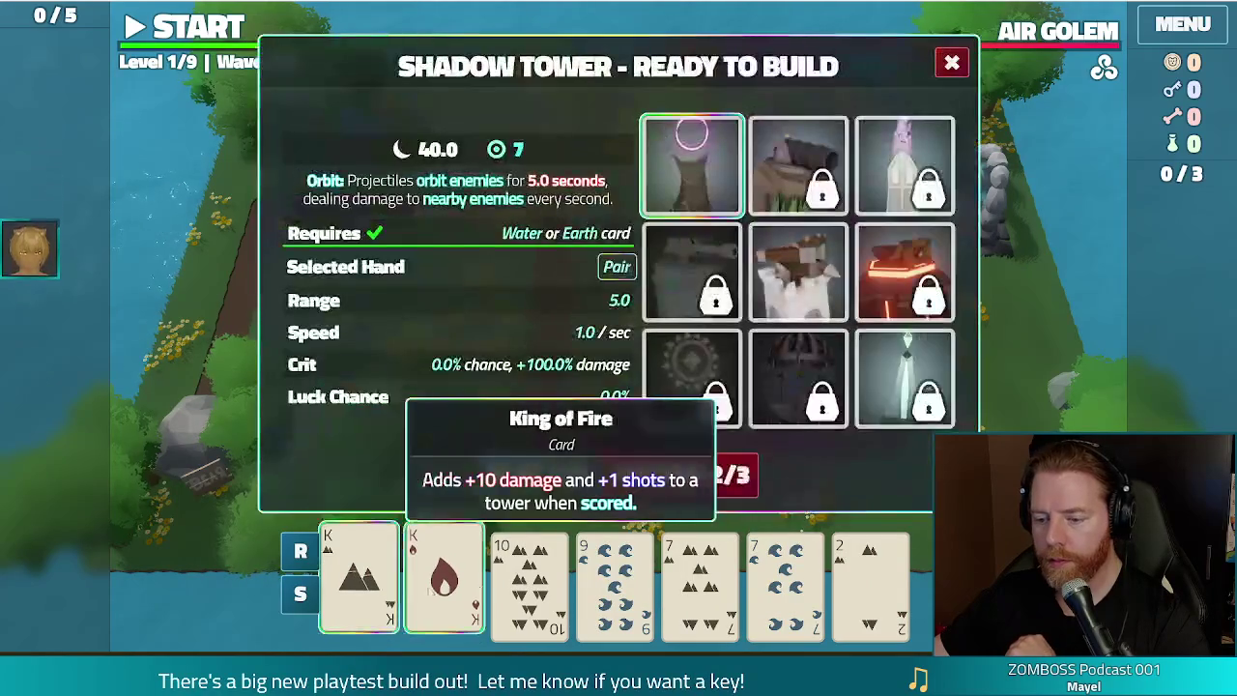
click(771, 578)
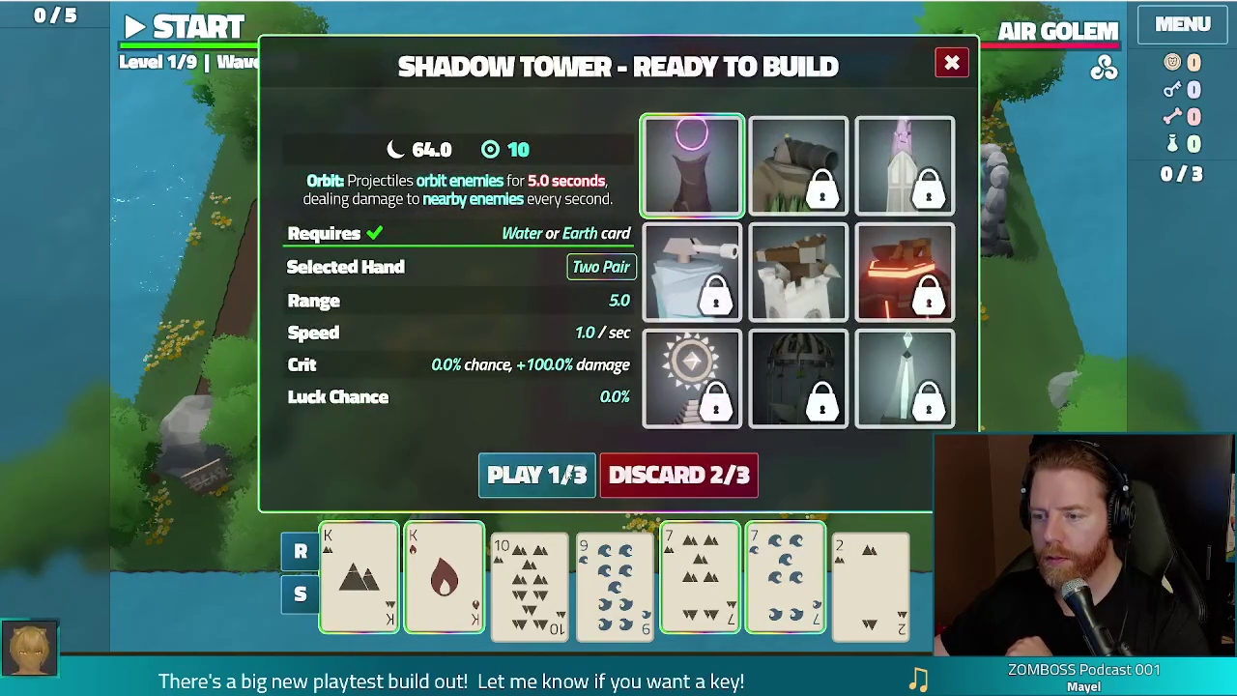
click(545, 474)
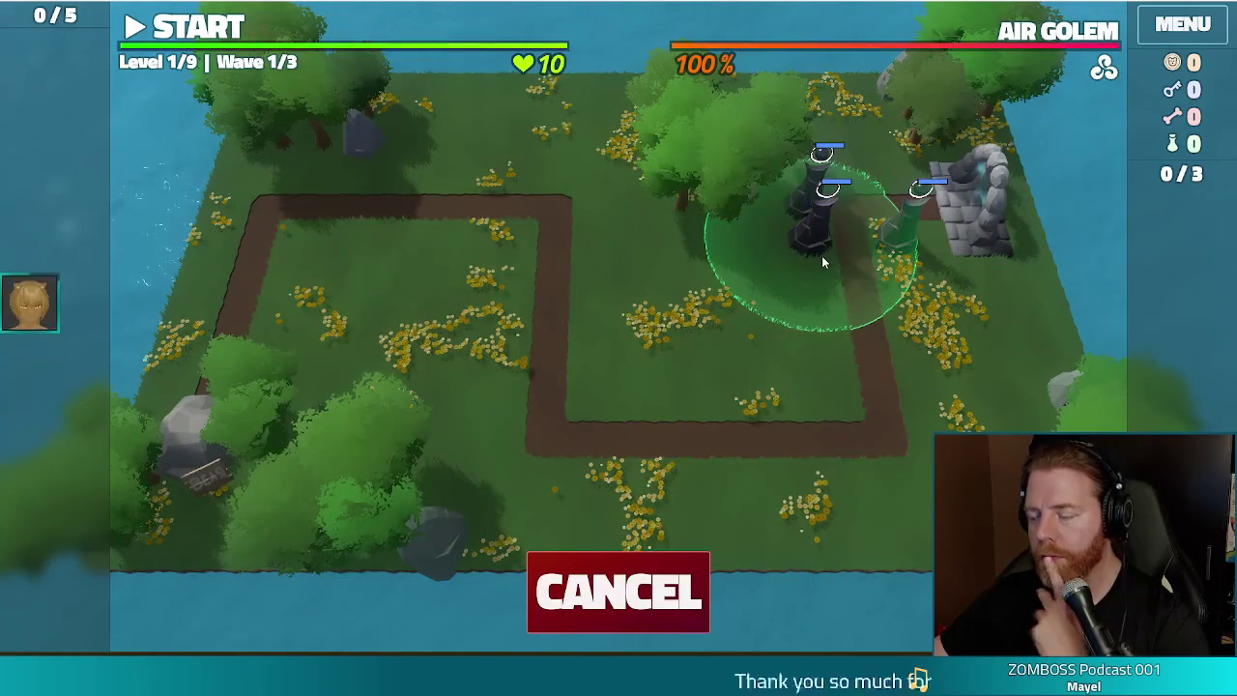
click(597, 591)
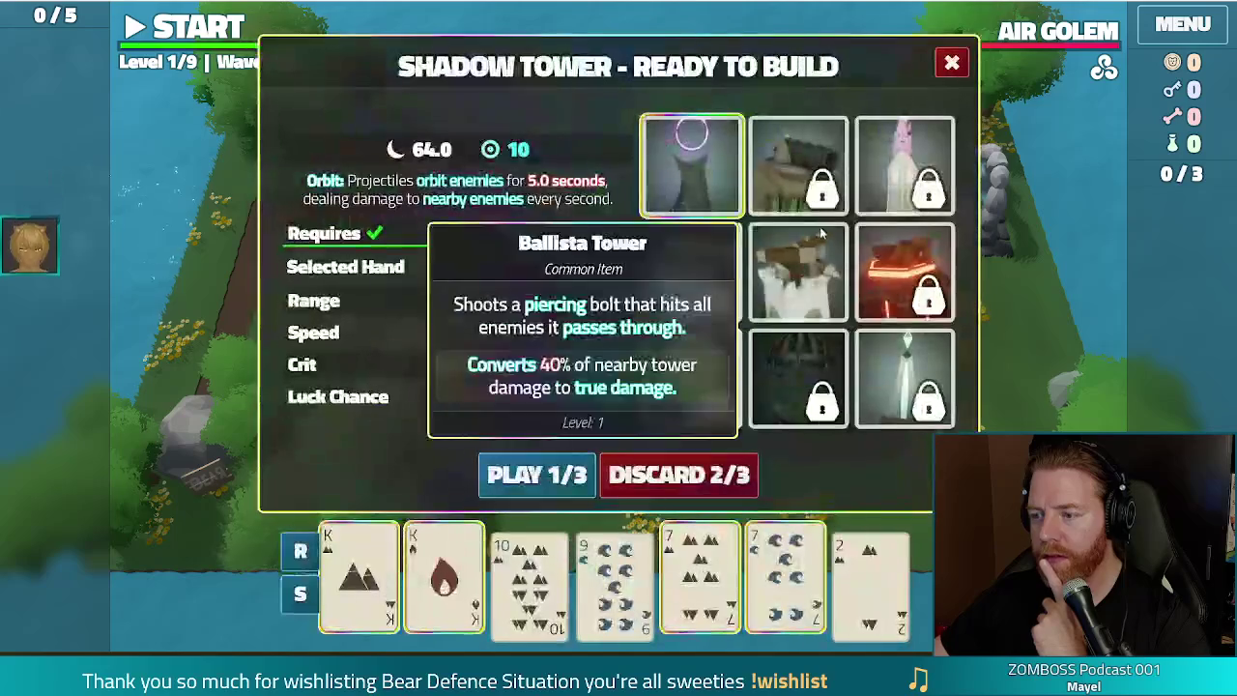
click(950, 61)
Step: Inspect the stats of the two existing Shadow Towers
click(815, 179)
click(842, 171)
click(909, 244)
click(842, 171)
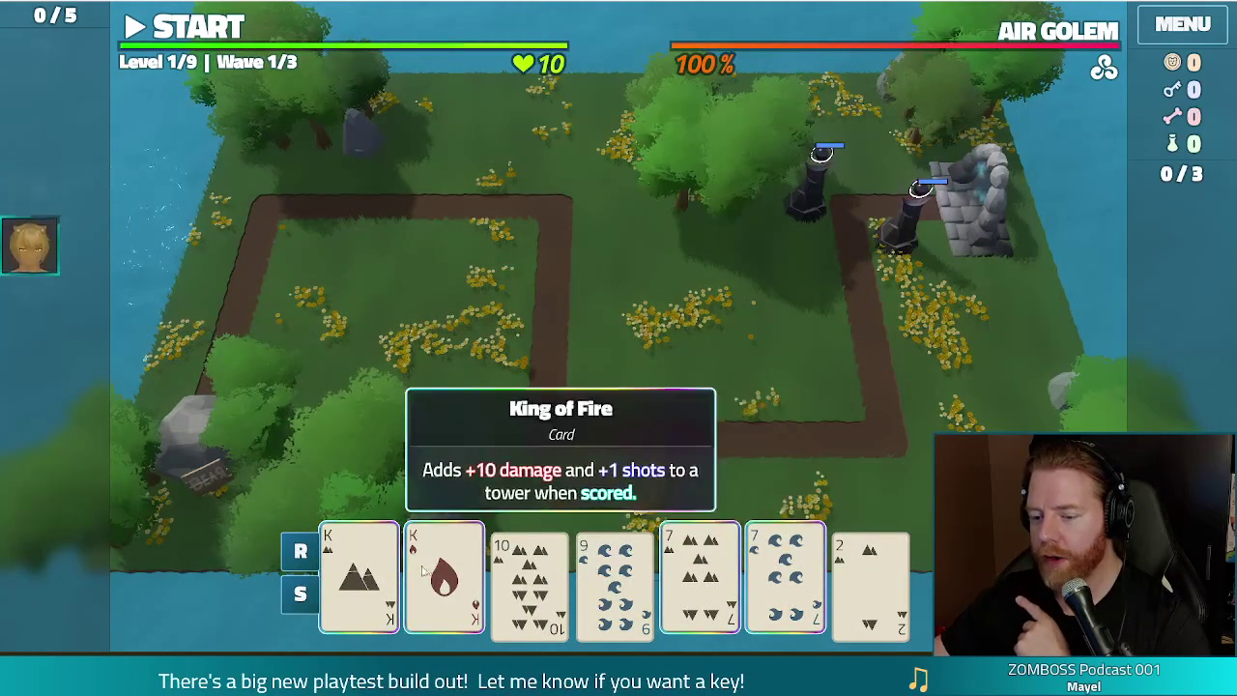
Step: Build a Kings-and-7s Shadow Tower beside the central path bend and start the wave
click(700, 580)
click(700, 580)
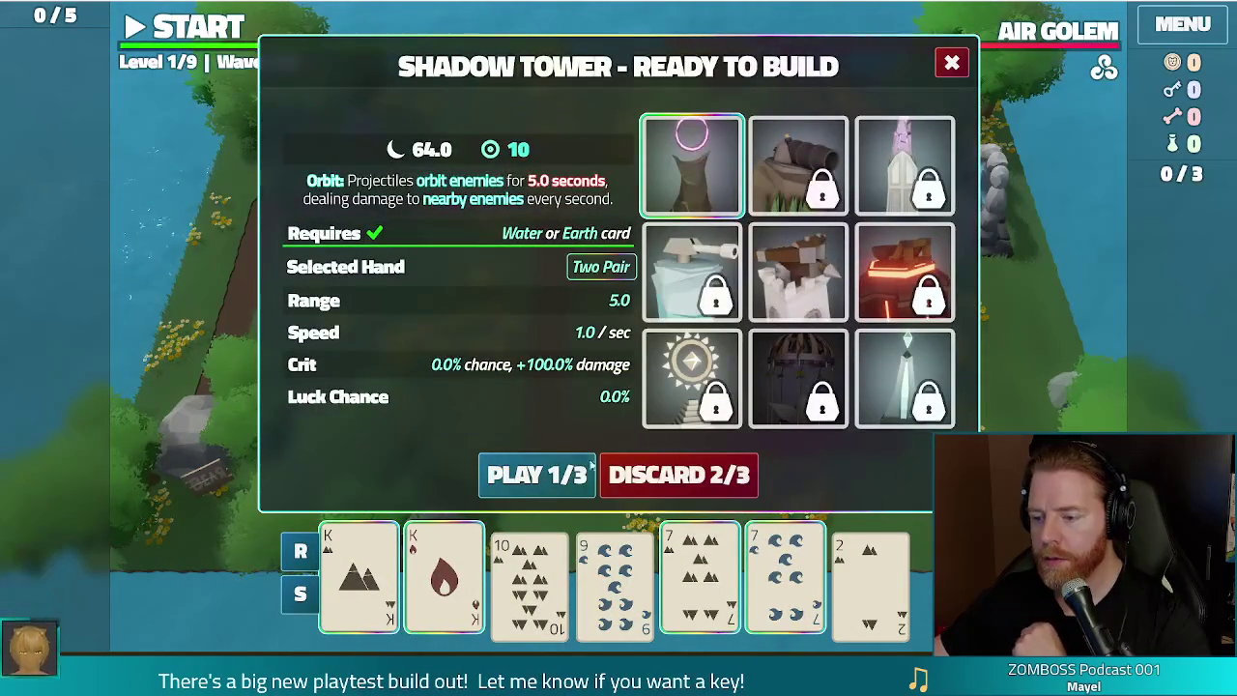
click(578, 474)
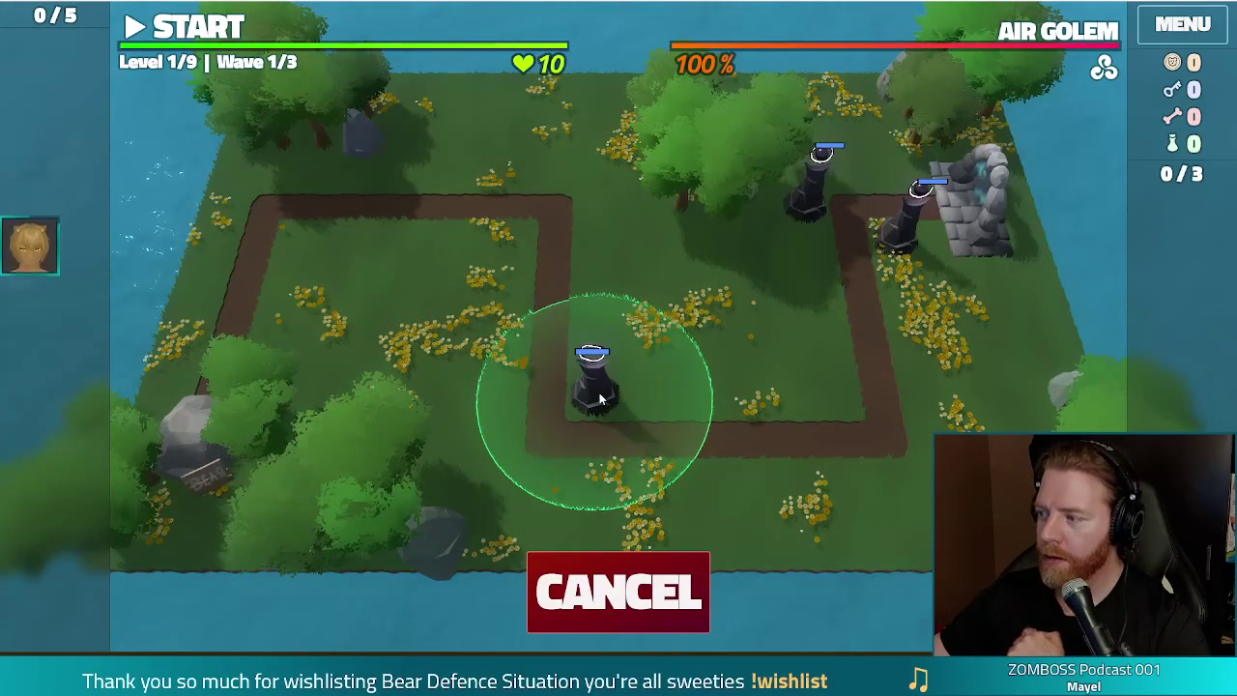
click(600, 399)
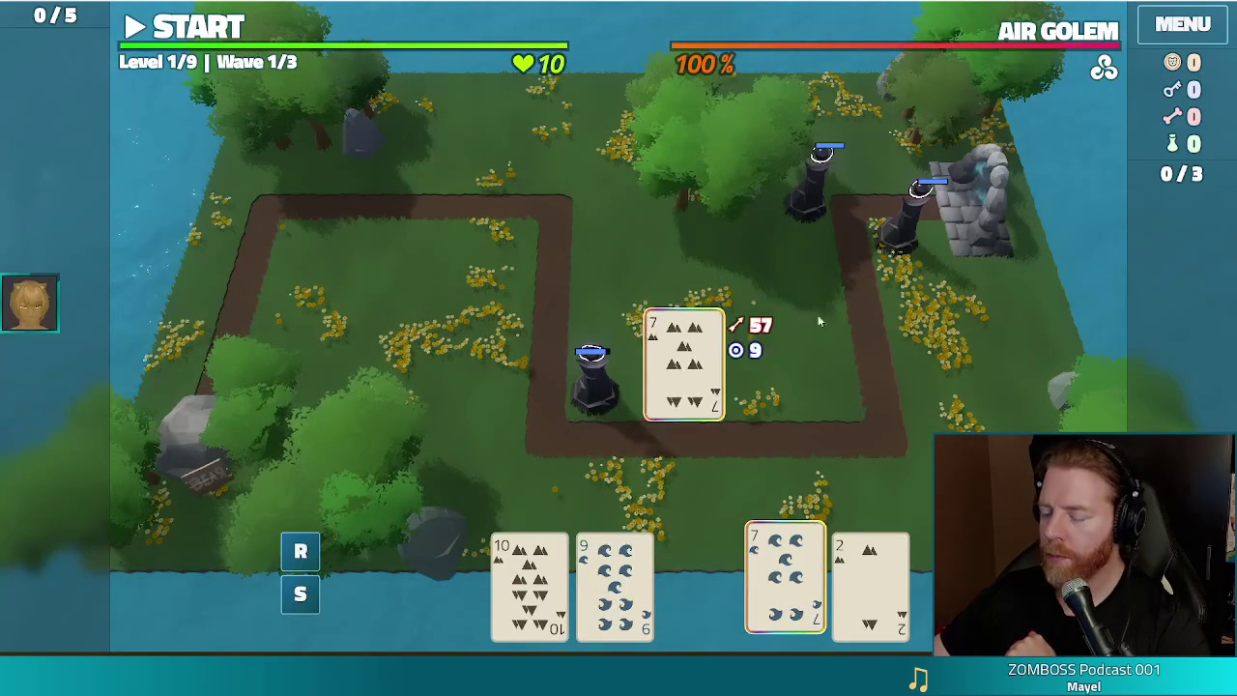
click(221, 29)
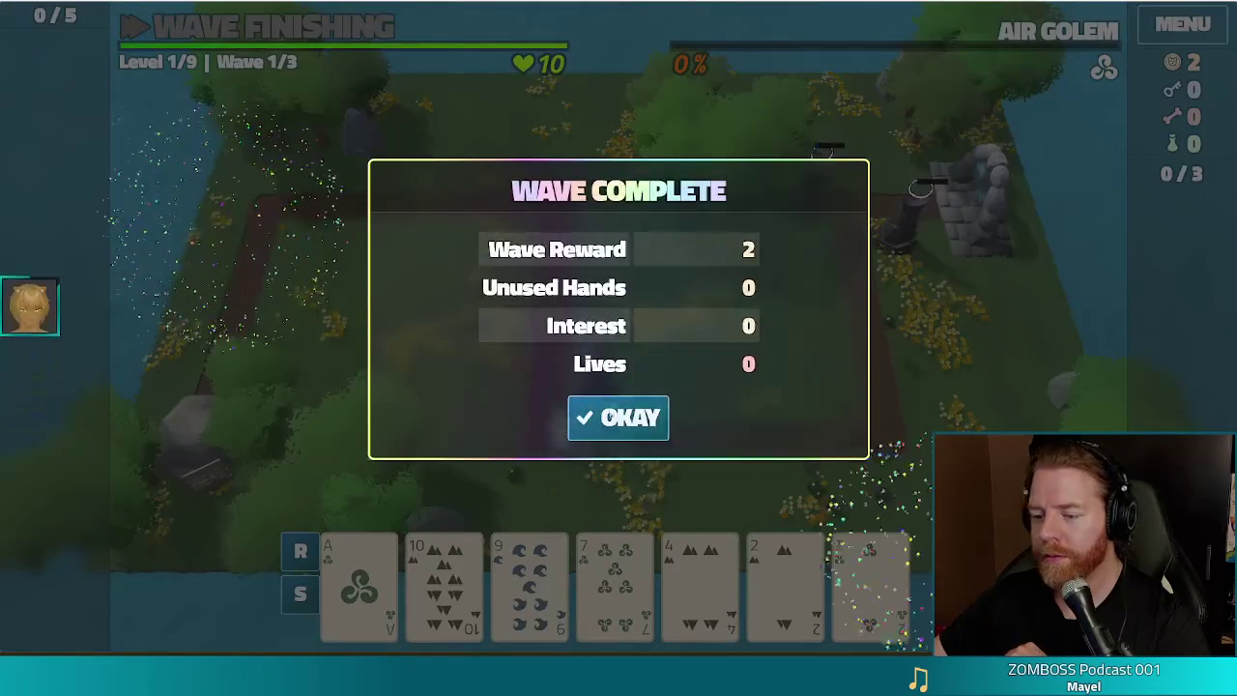
Step: Dismiss the Wave Complete summary showing a reward of 2
click(597, 426)
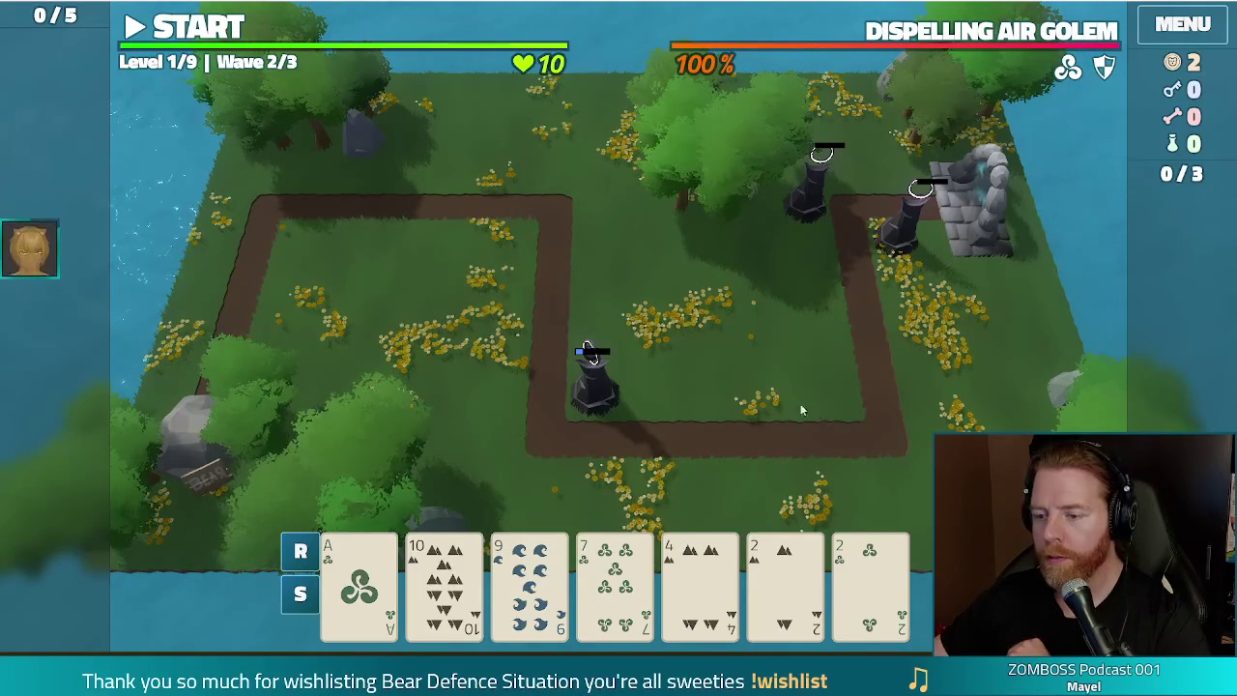
Step: Check the central Shadow Tower's info, then discard the 7 of Wind and both 2s
click(588, 387)
click(839, 176)
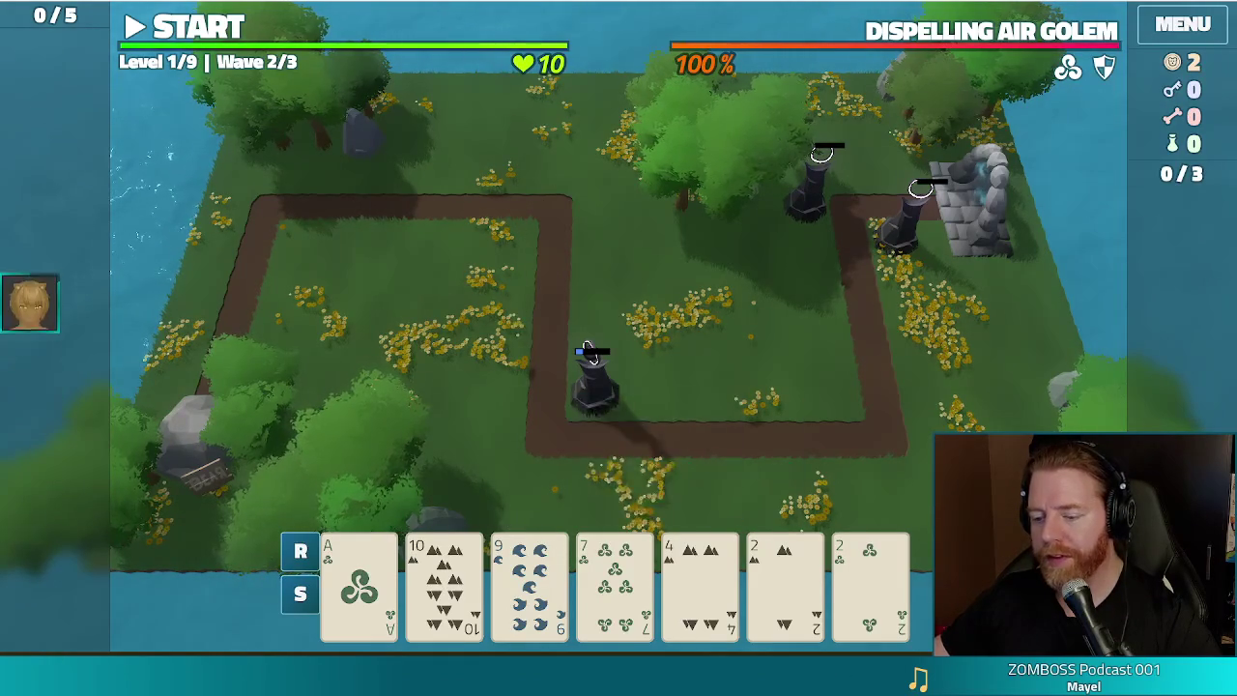
click(615, 585)
click(781, 597)
click(870, 589)
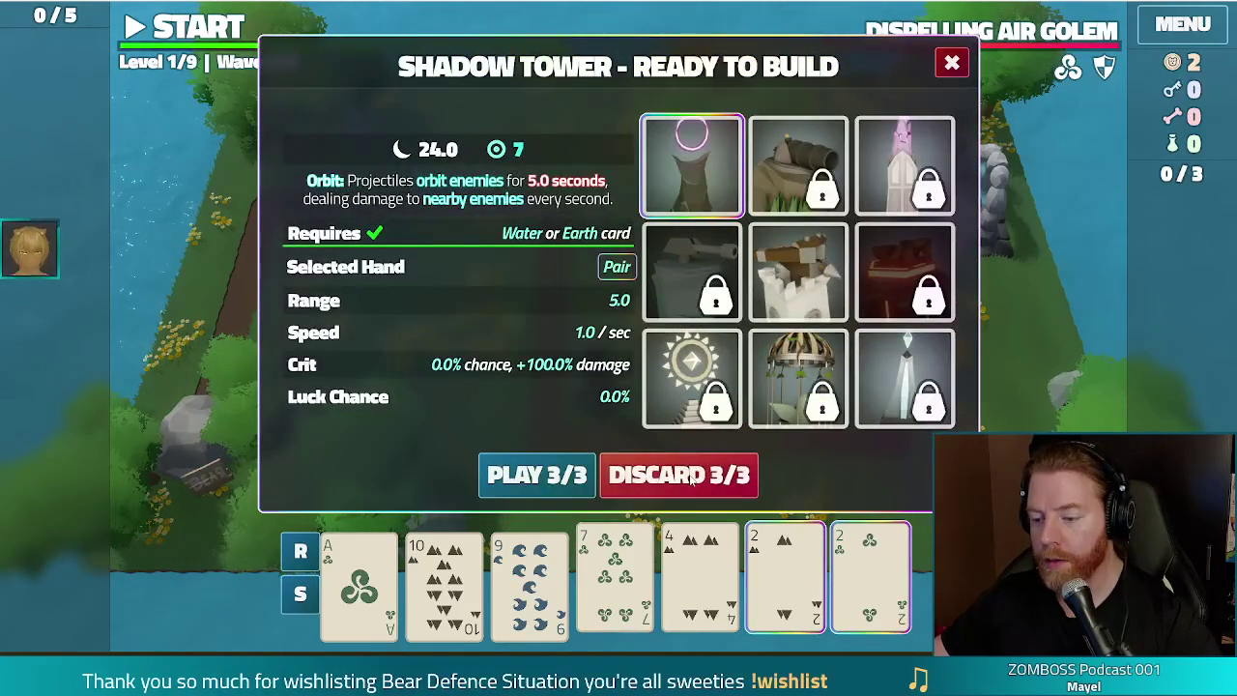
click(532, 473)
Step: Discard three more cards, then the 9 of Water, for fresh draws
click(700, 585)
click(785, 585)
click(870, 585)
click(695, 471)
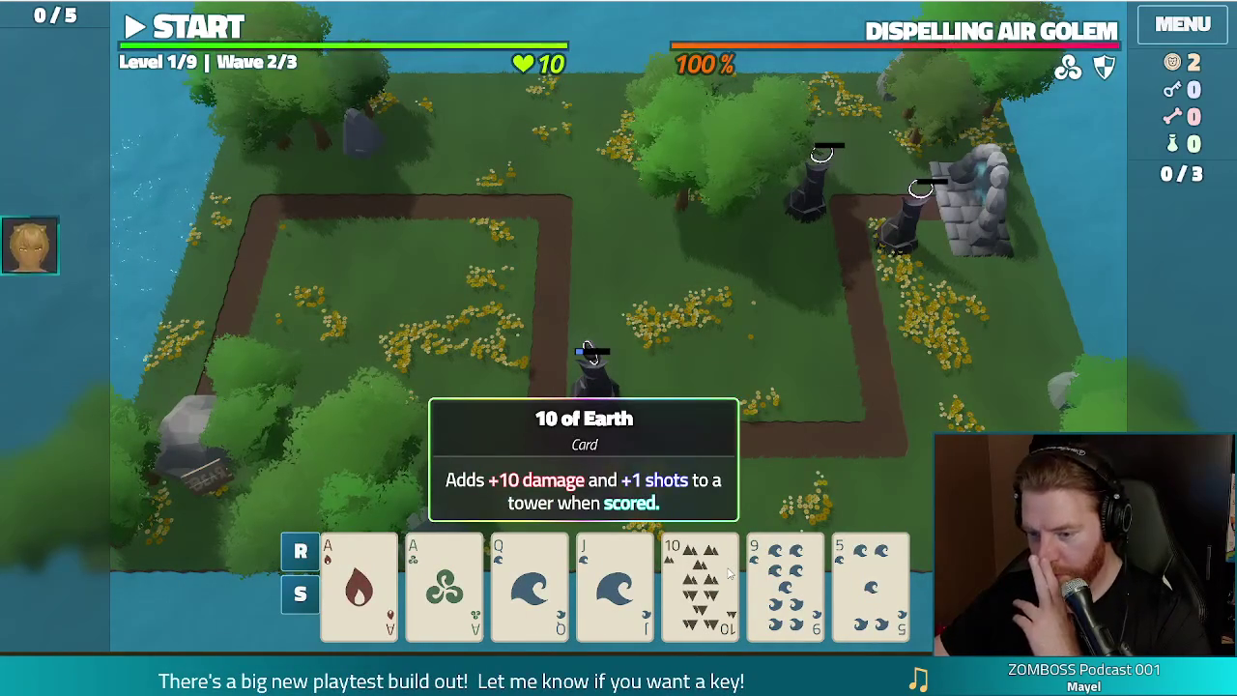
click(785, 580)
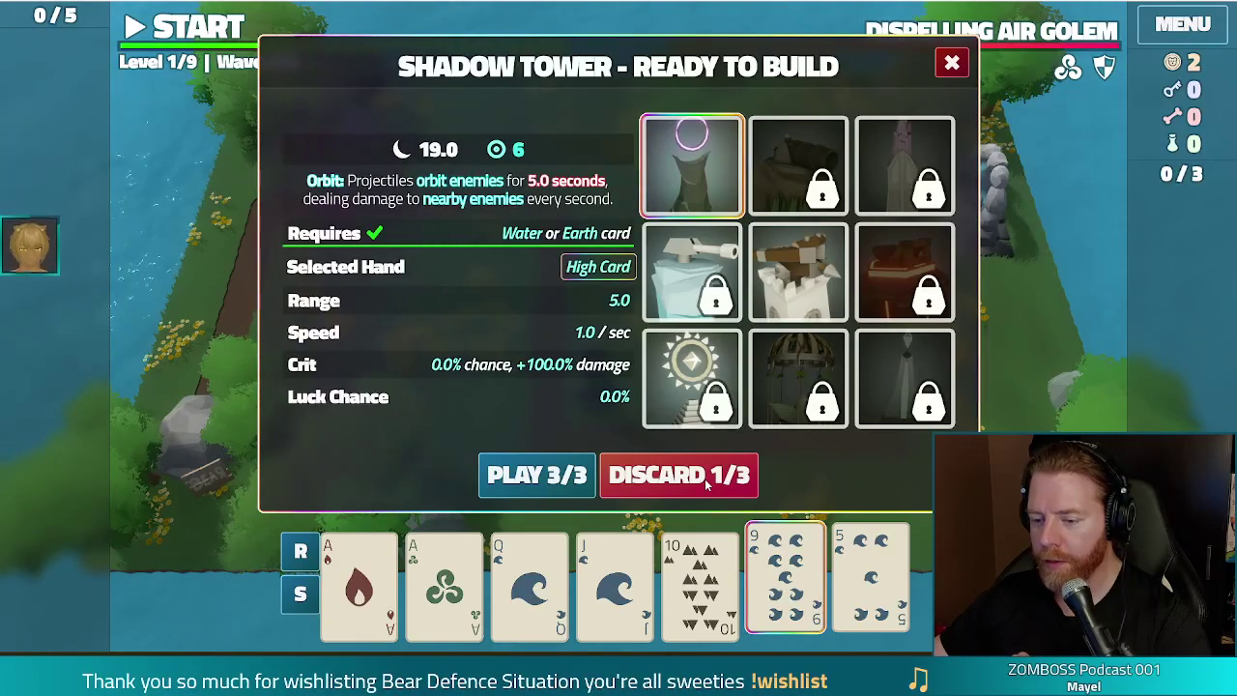
click(705, 479)
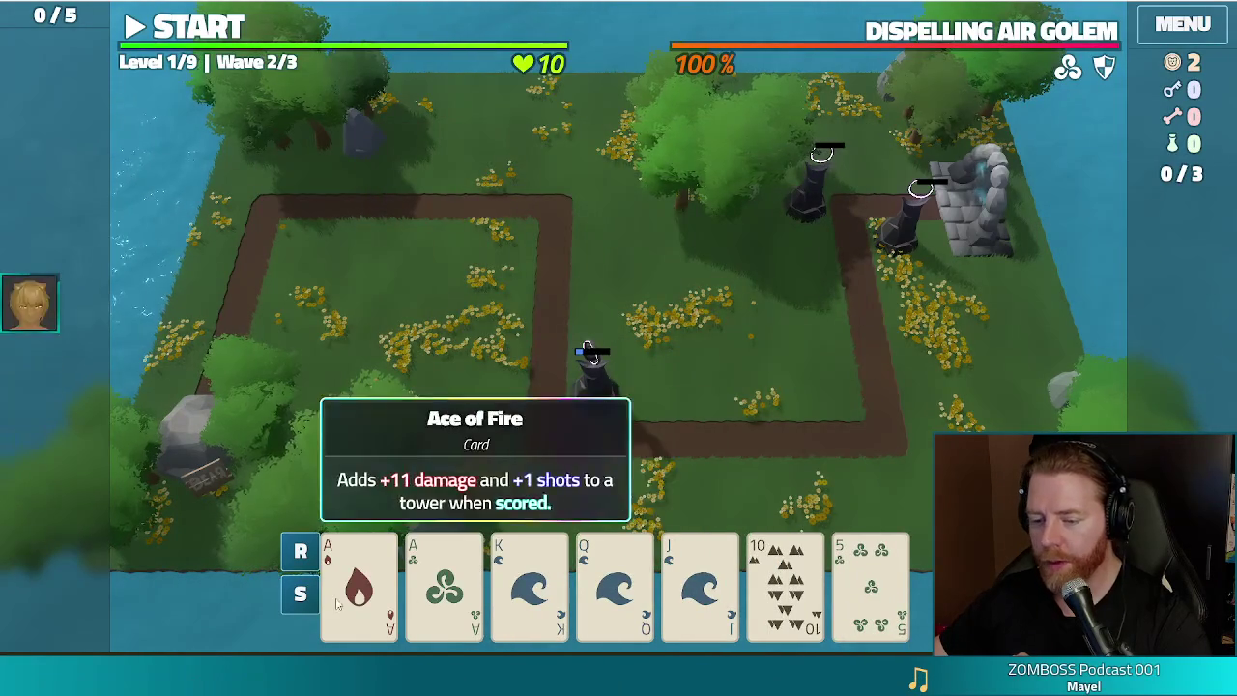
Step: Play the Ace of Fire and Ace of Wind as a Ballista Tower
click(359, 580)
click(445, 580)
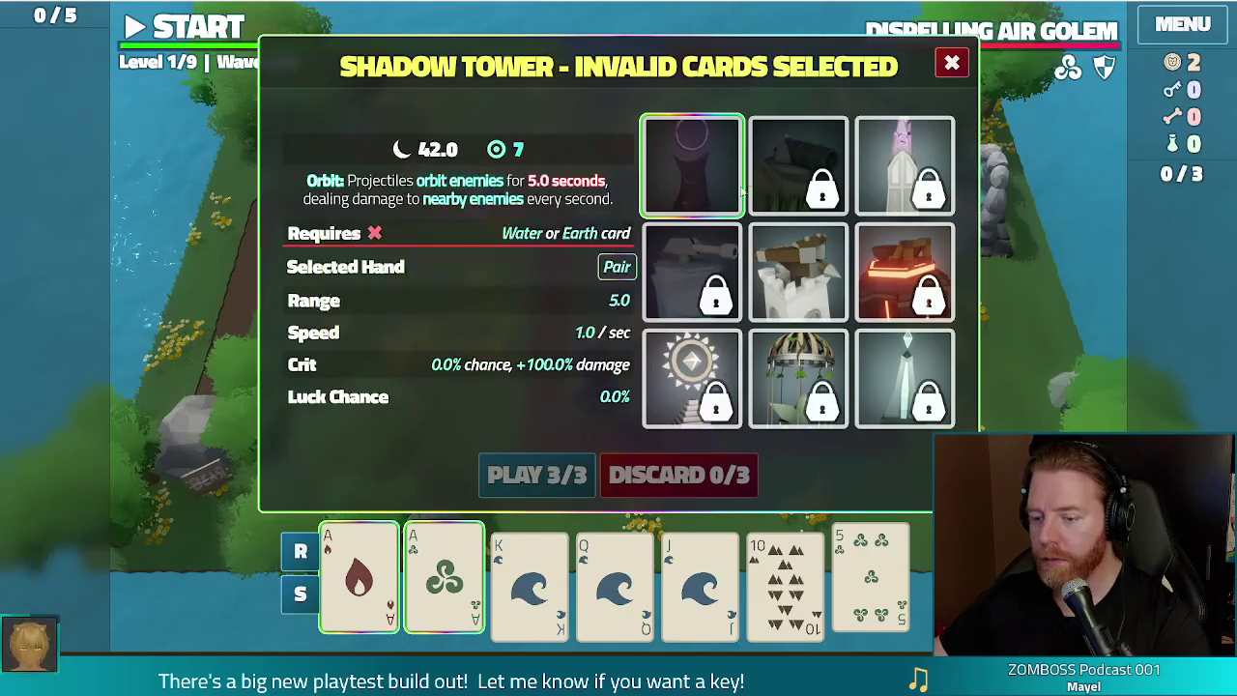
click(798, 279)
click(529, 473)
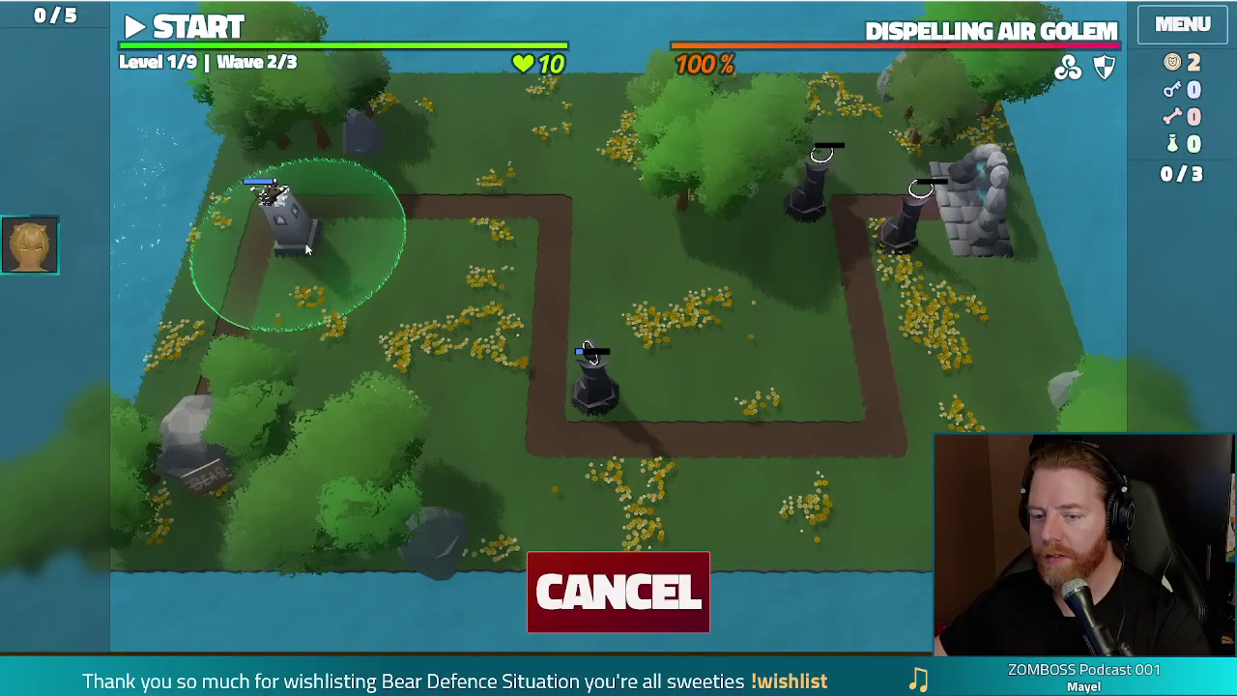
Step: Place the Ballista top-left, then build and place an Aces-and-Kings Two Pair Shadow Tower
click(285, 232)
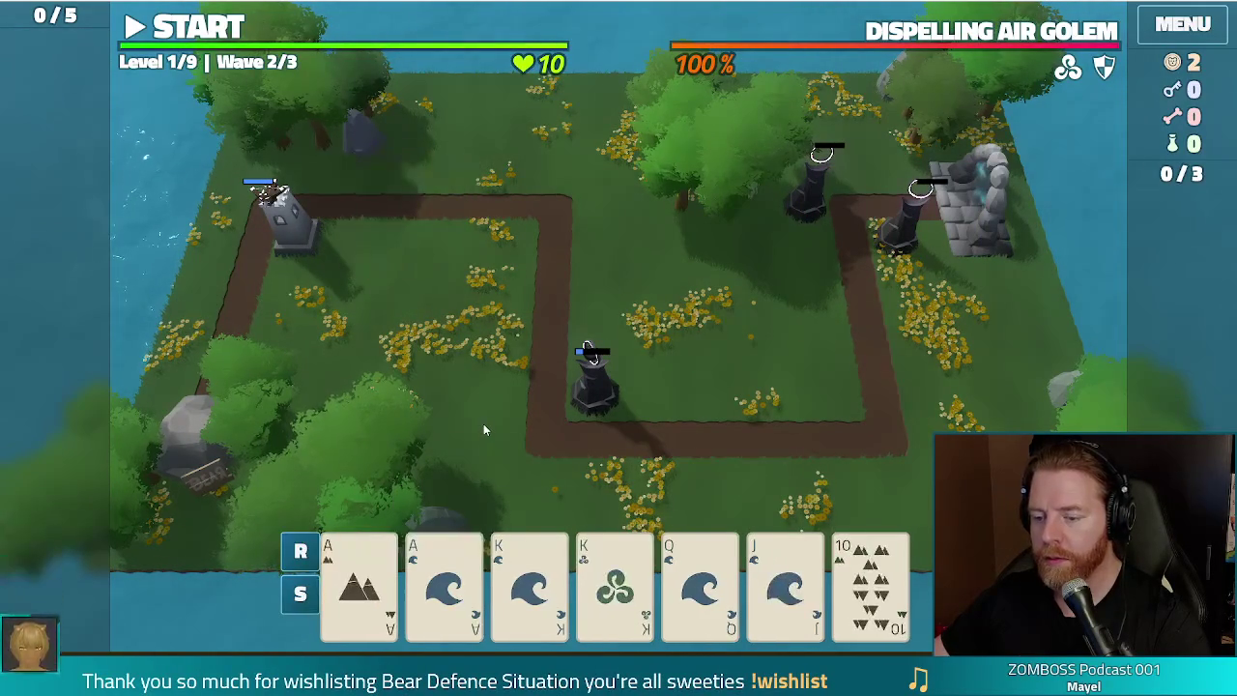
click(357, 585)
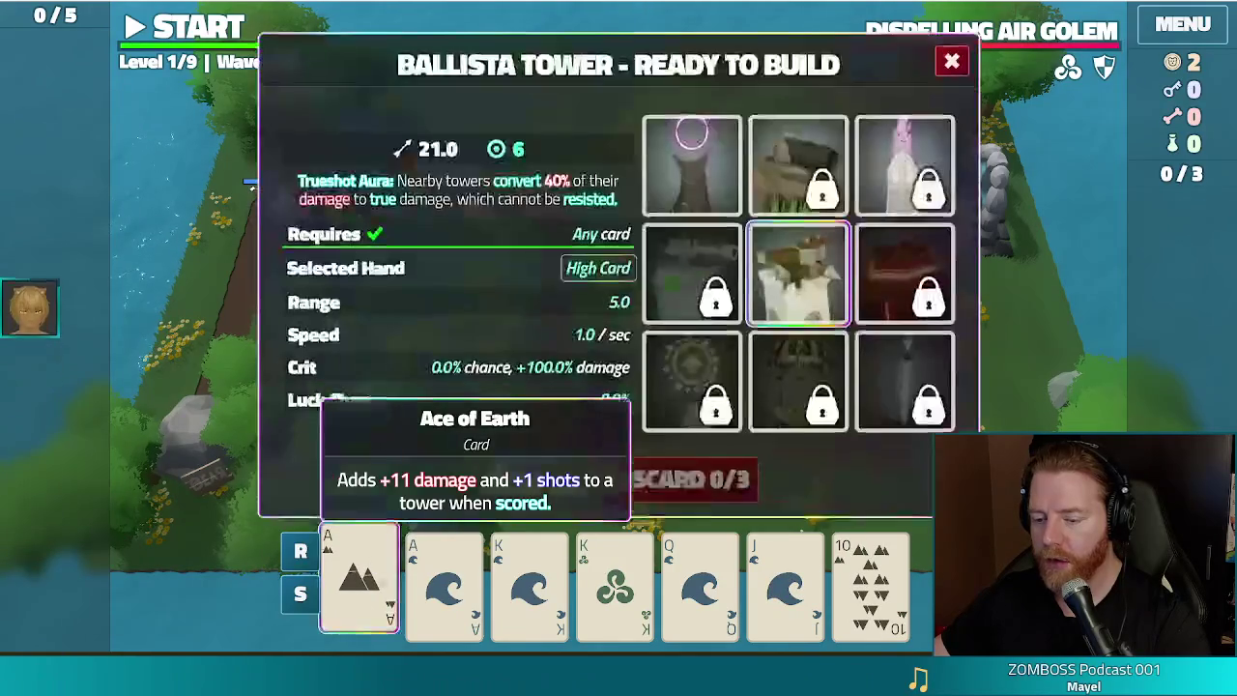
click(445, 585)
click(541, 592)
click(615, 585)
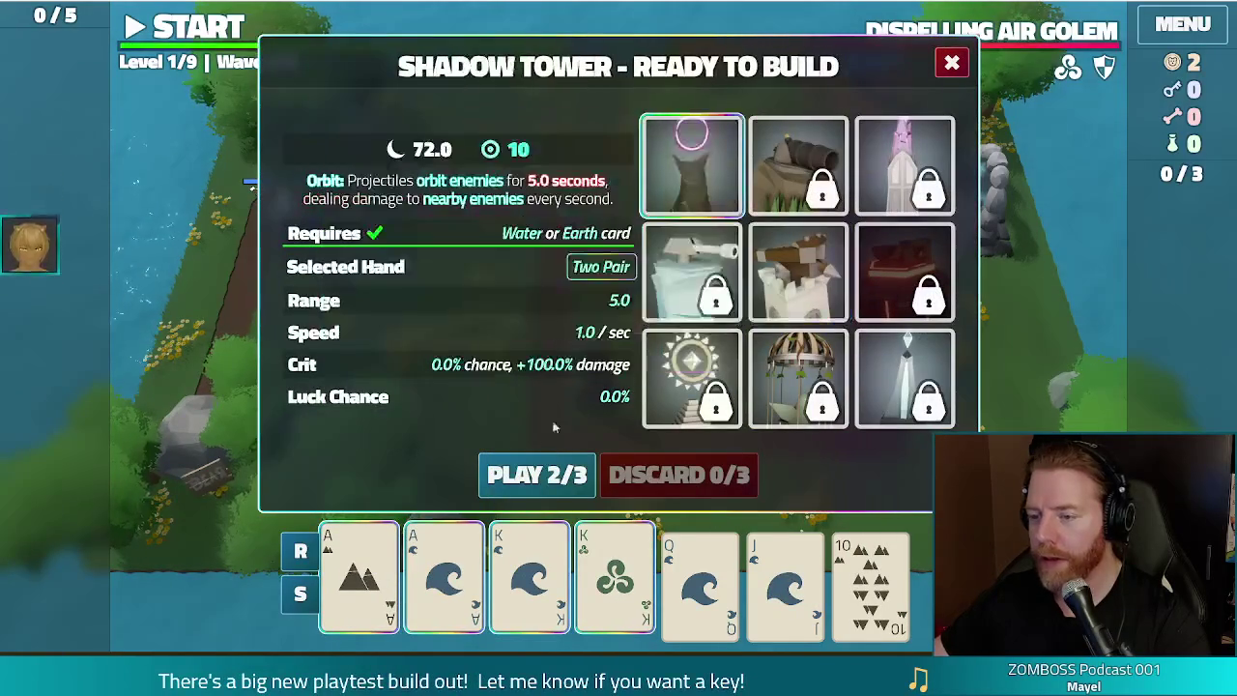
click(538, 475)
click(810, 241)
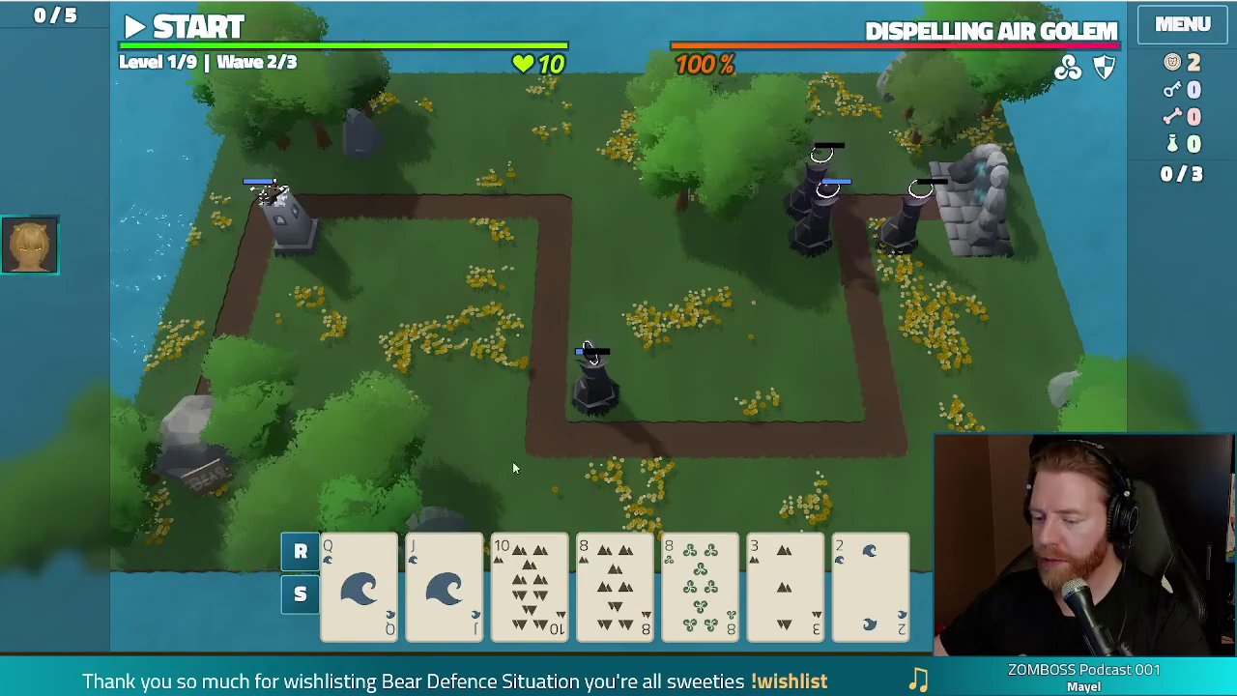
Step: Build a Shadow Tower from the pair of 8s by the top-right towers, then clear wave 2
click(785, 580)
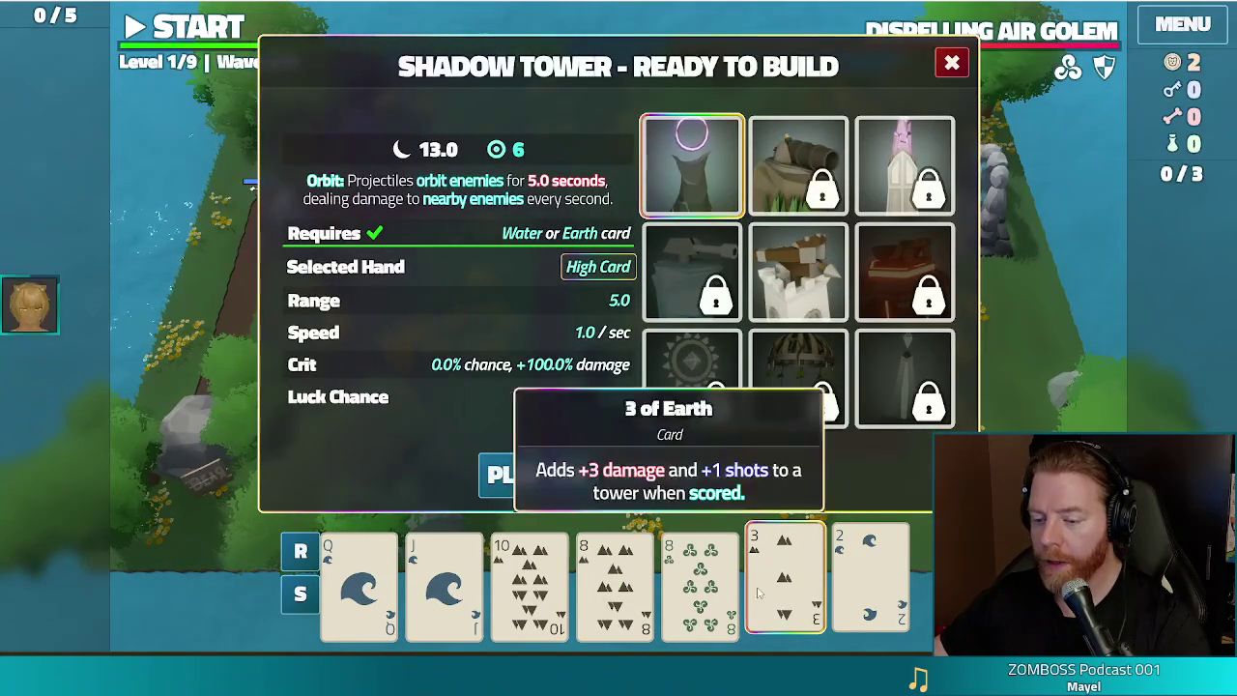
click(615, 580)
click(785, 580)
click(701, 580)
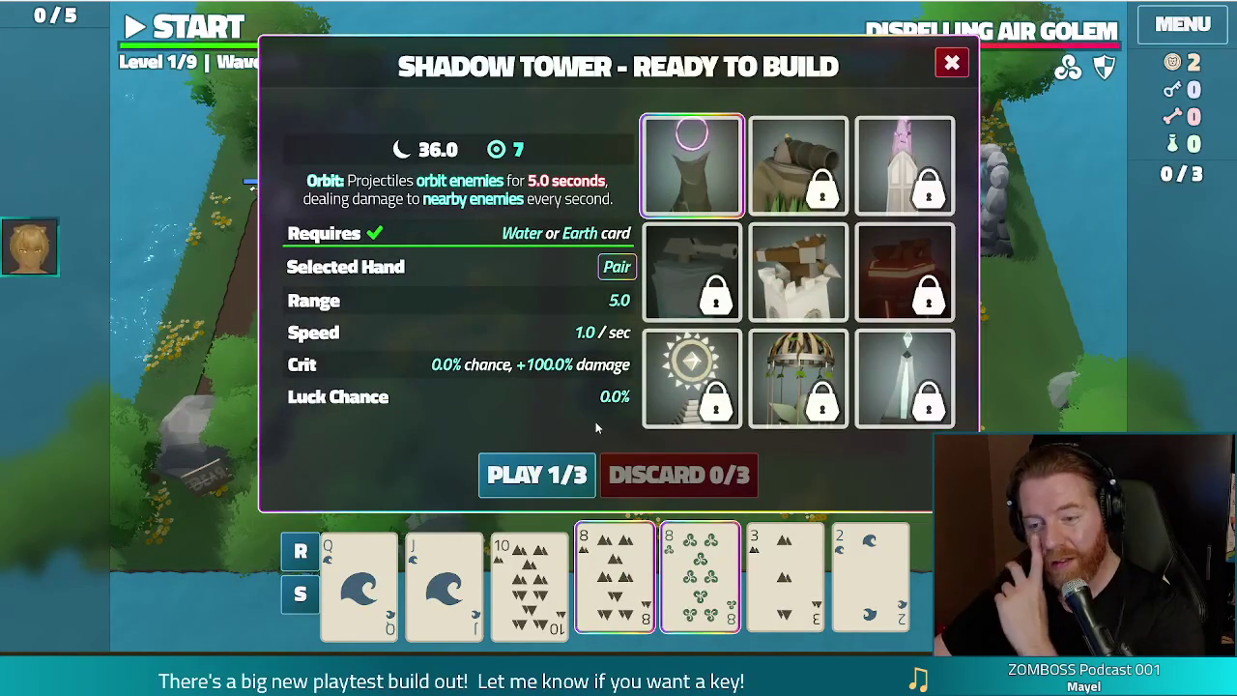
click(534, 471)
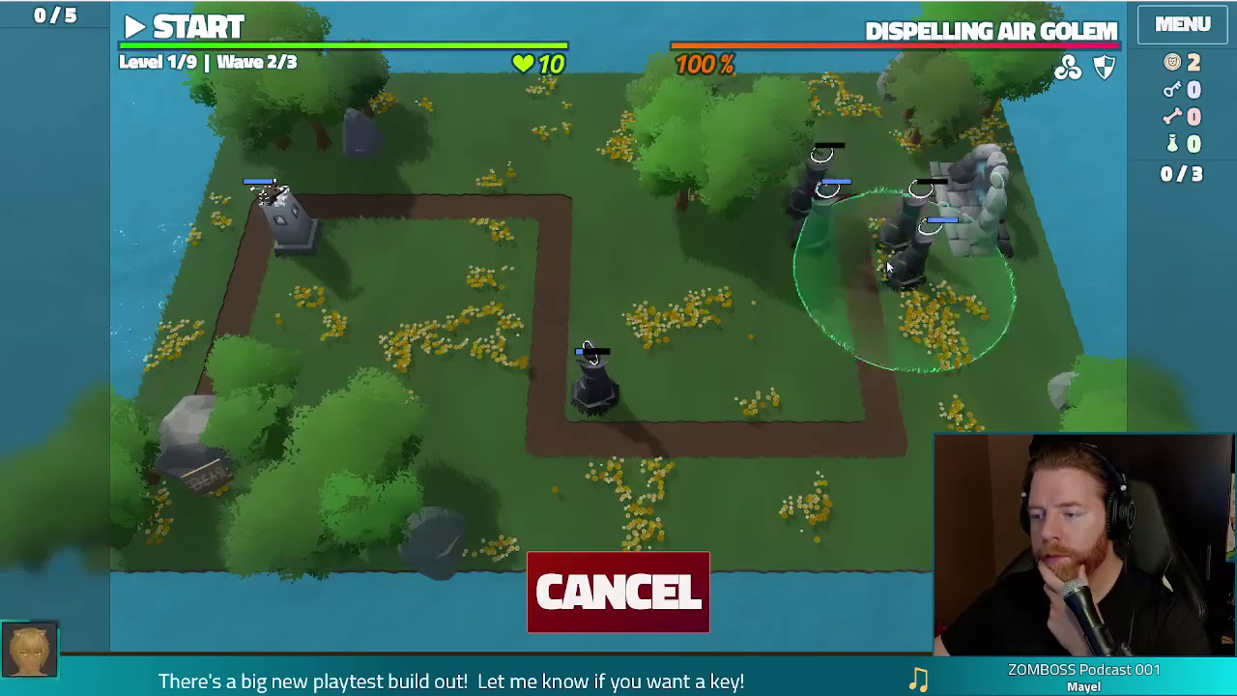
click(880, 187)
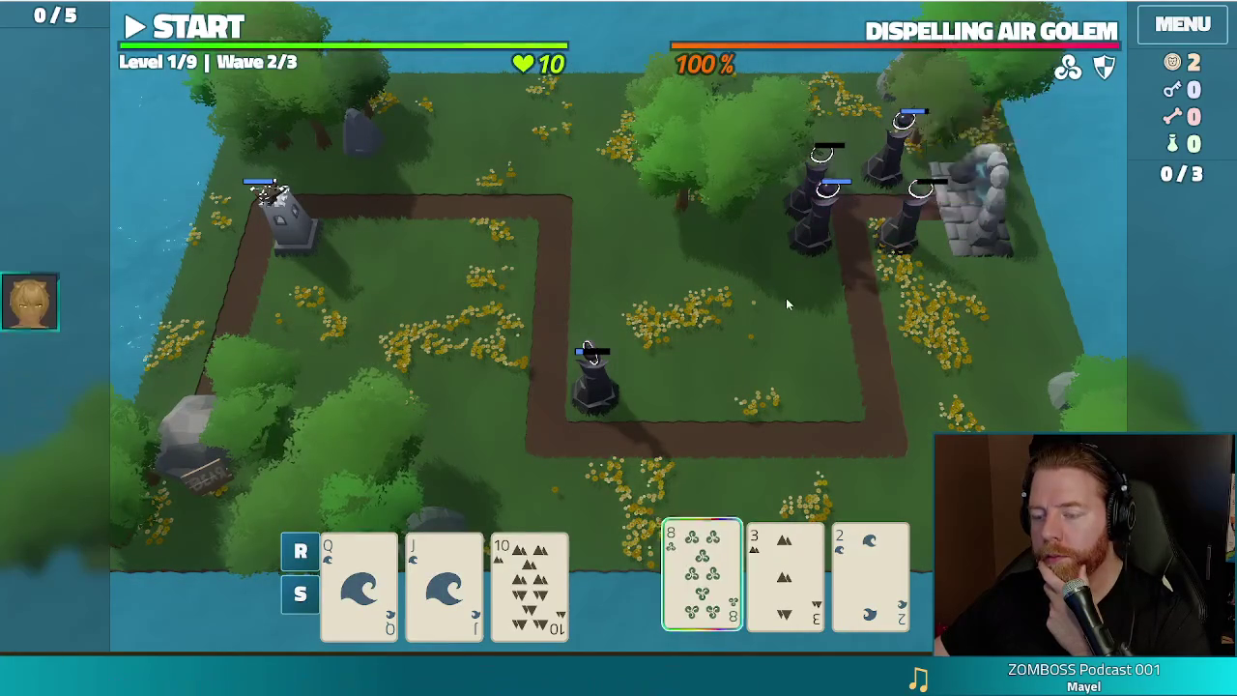
click(819, 250)
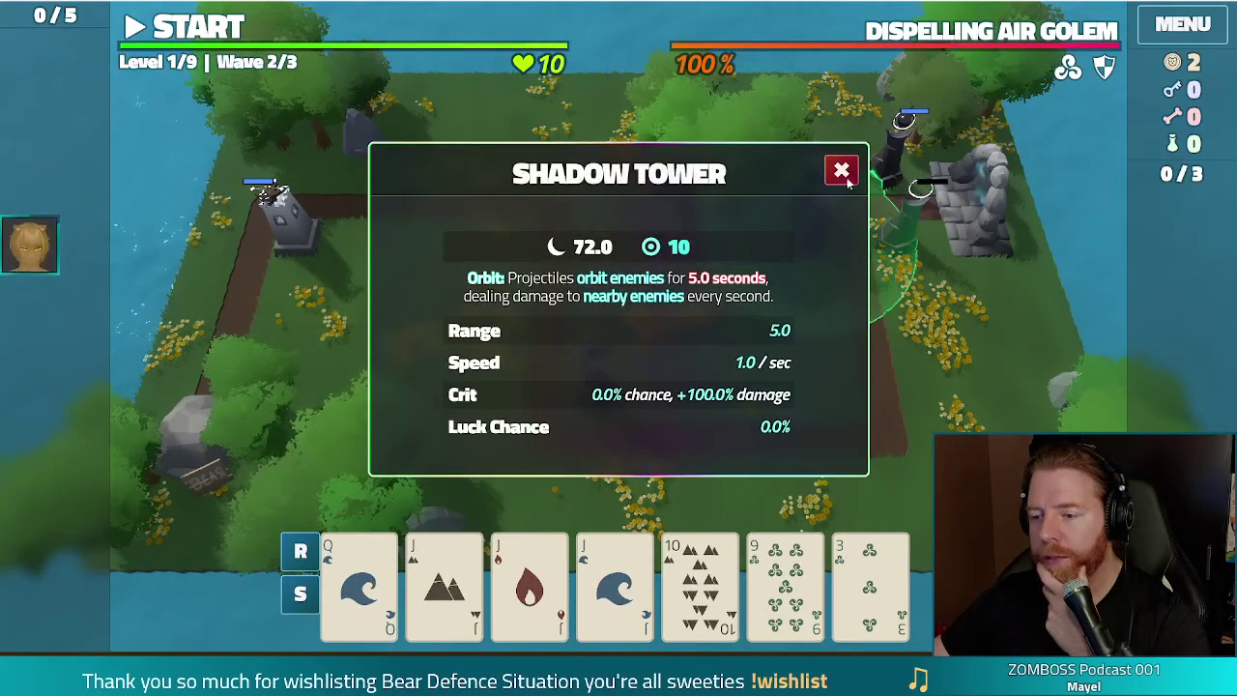
click(845, 181)
click(826, 371)
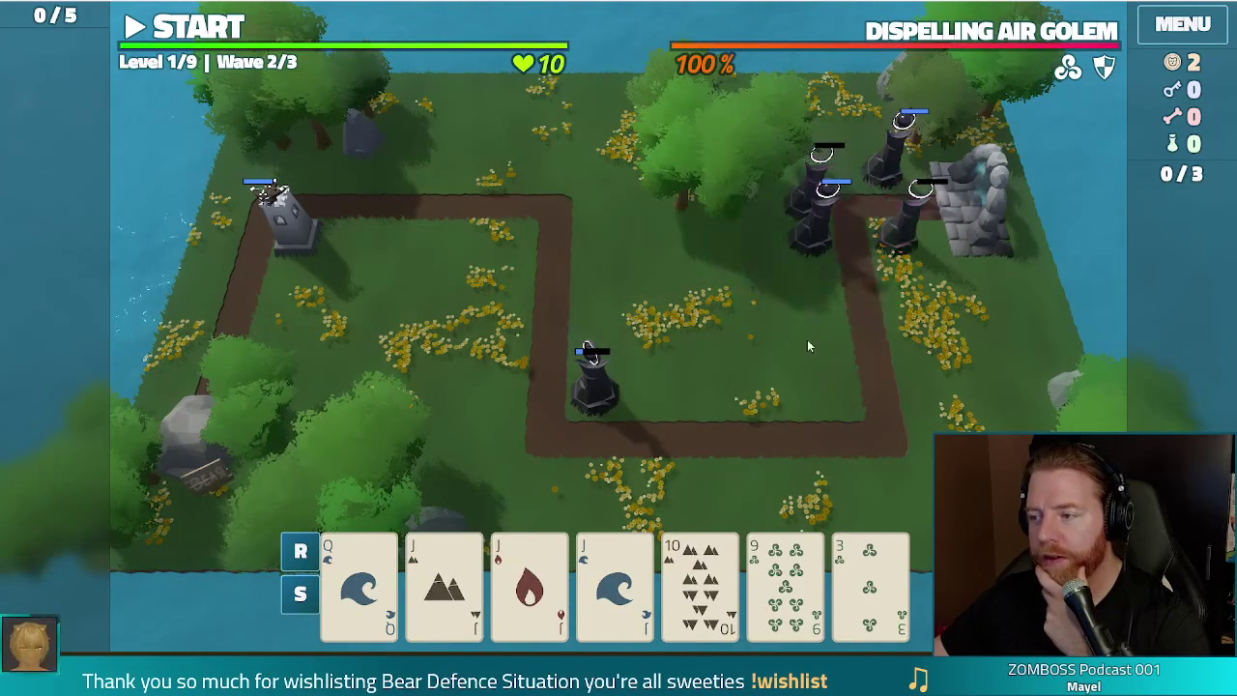
click(214, 41)
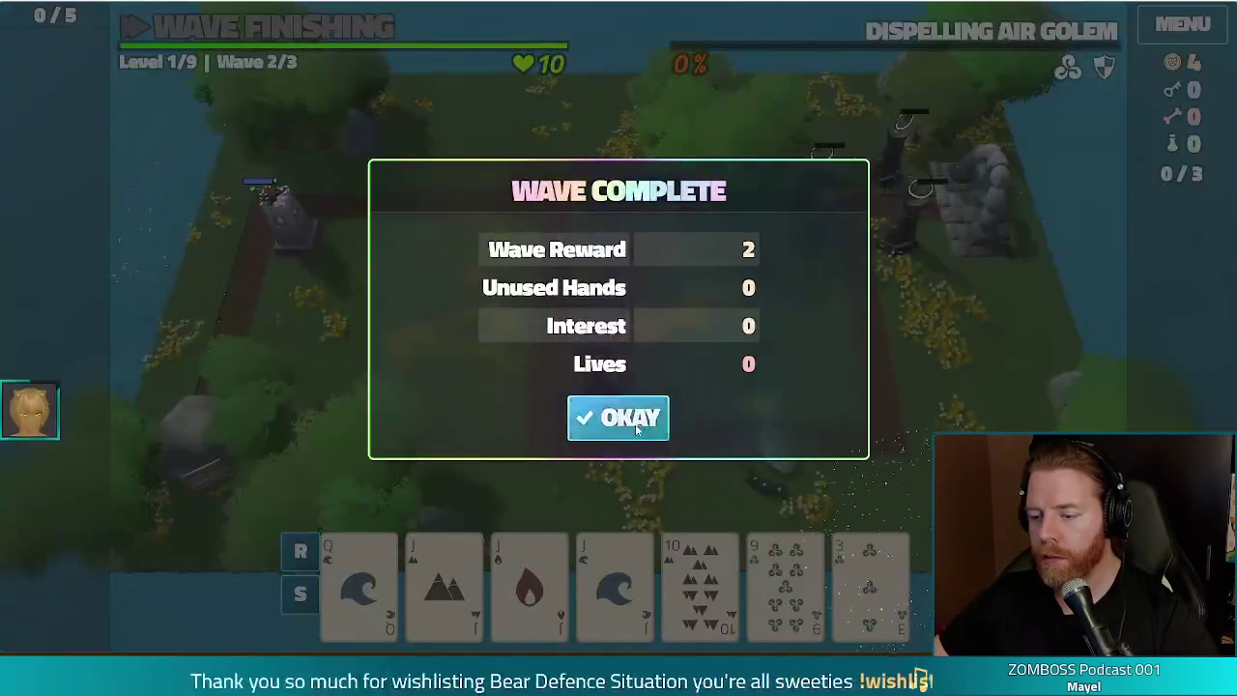
click(633, 422)
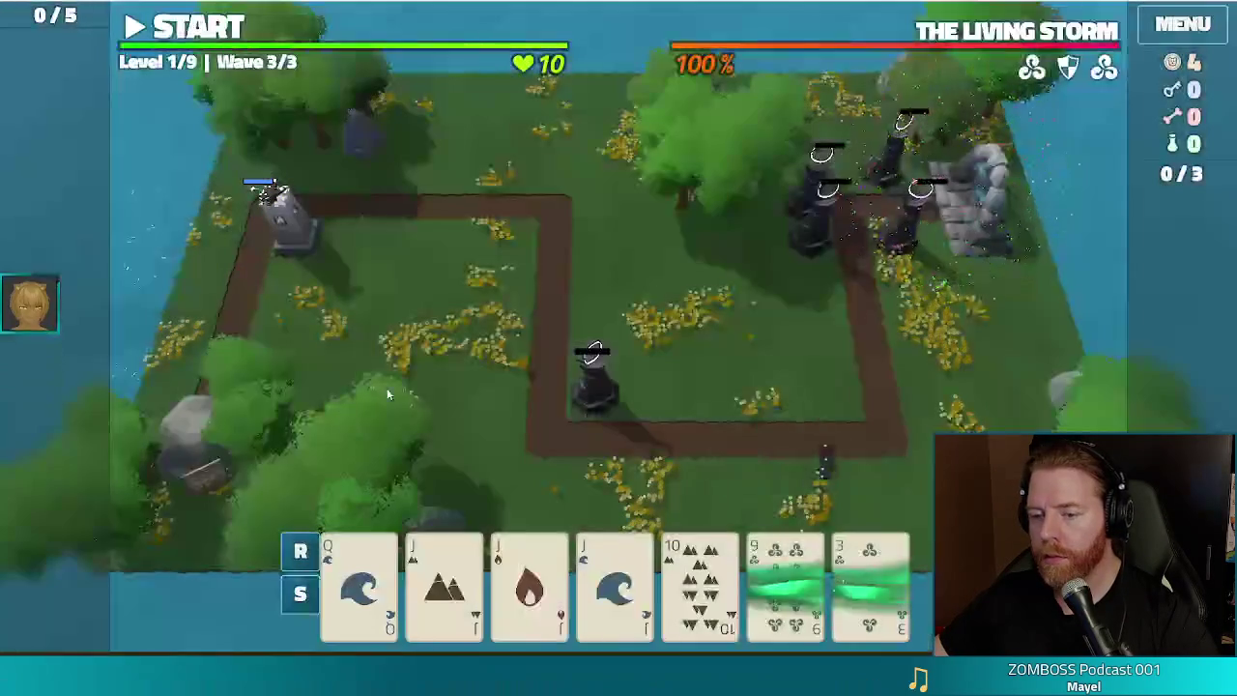
Step: Check the Ballista Tower's stats, then discard the 9 and 3 of Wind
click(305, 246)
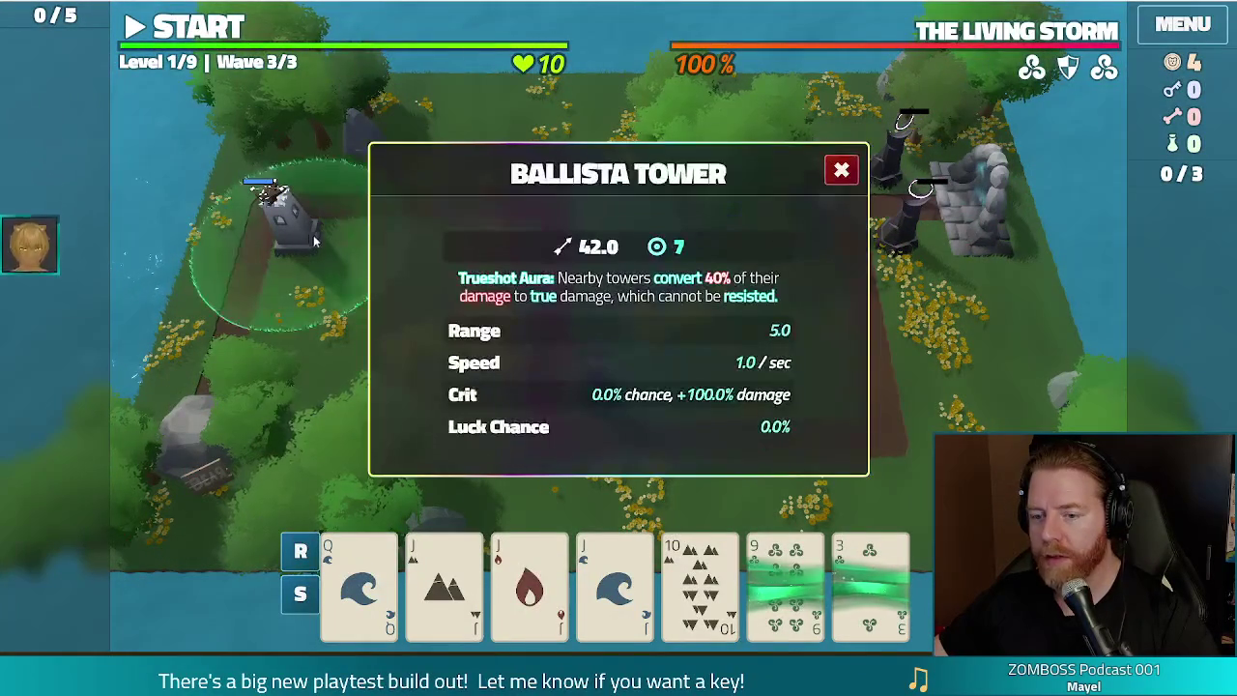
click(842, 170)
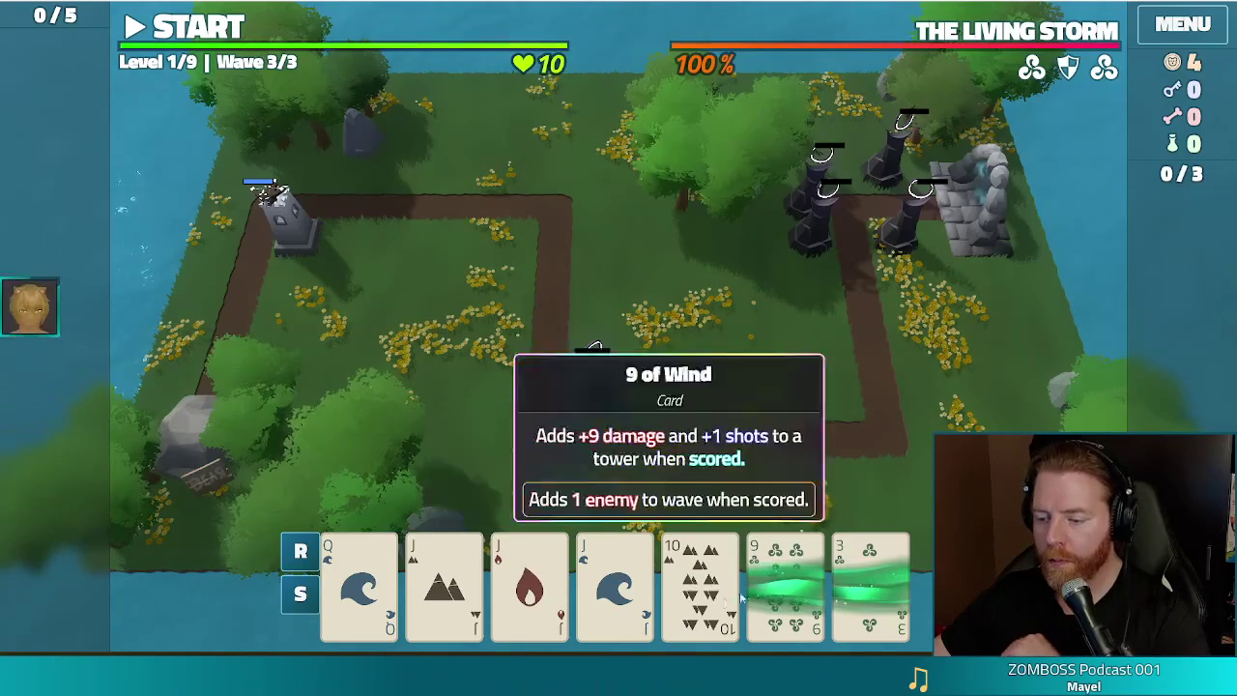
click(771, 559)
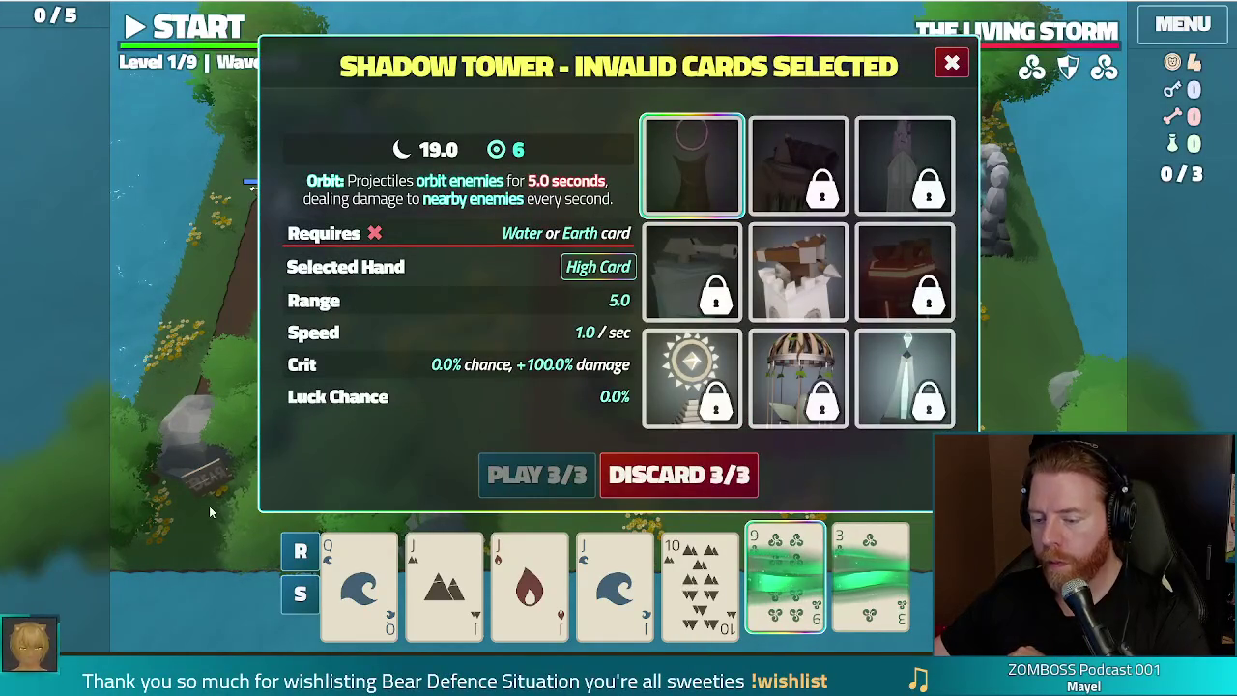
click(694, 473)
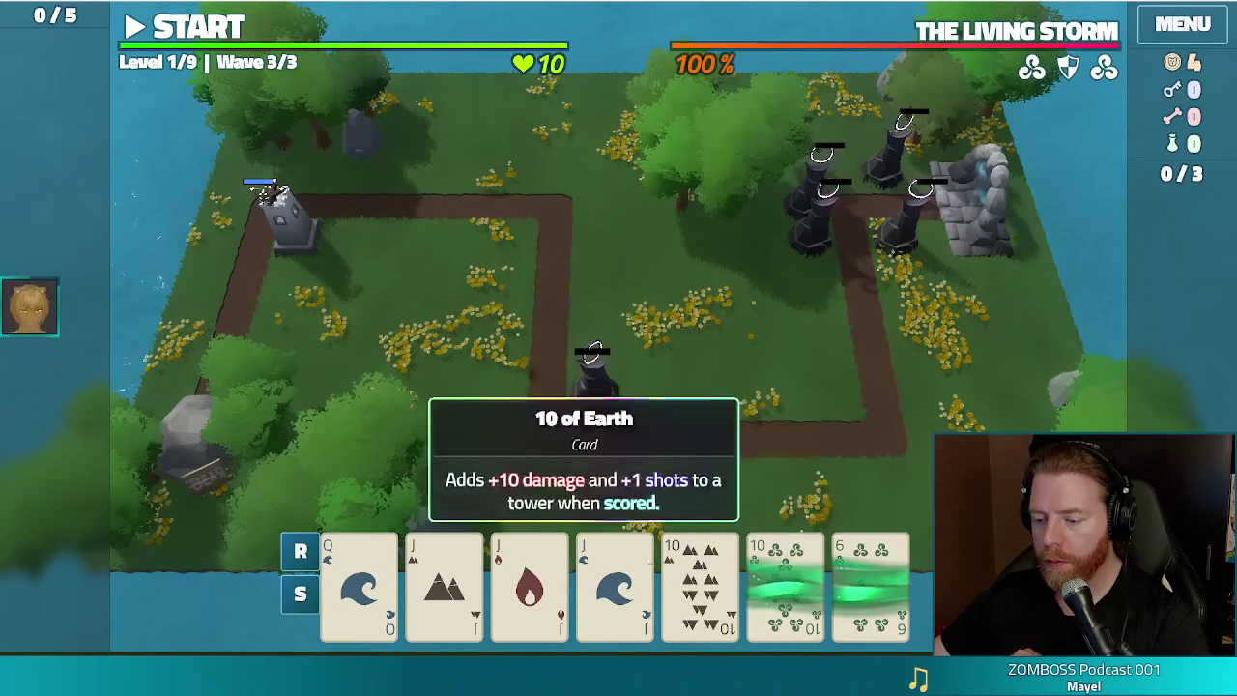
Step: Build a Shadow Tower from a Full House of three Jacks and two 10s among the top-right towers
click(444, 580)
click(528, 580)
click(610, 592)
click(700, 580)
click(785, 580)
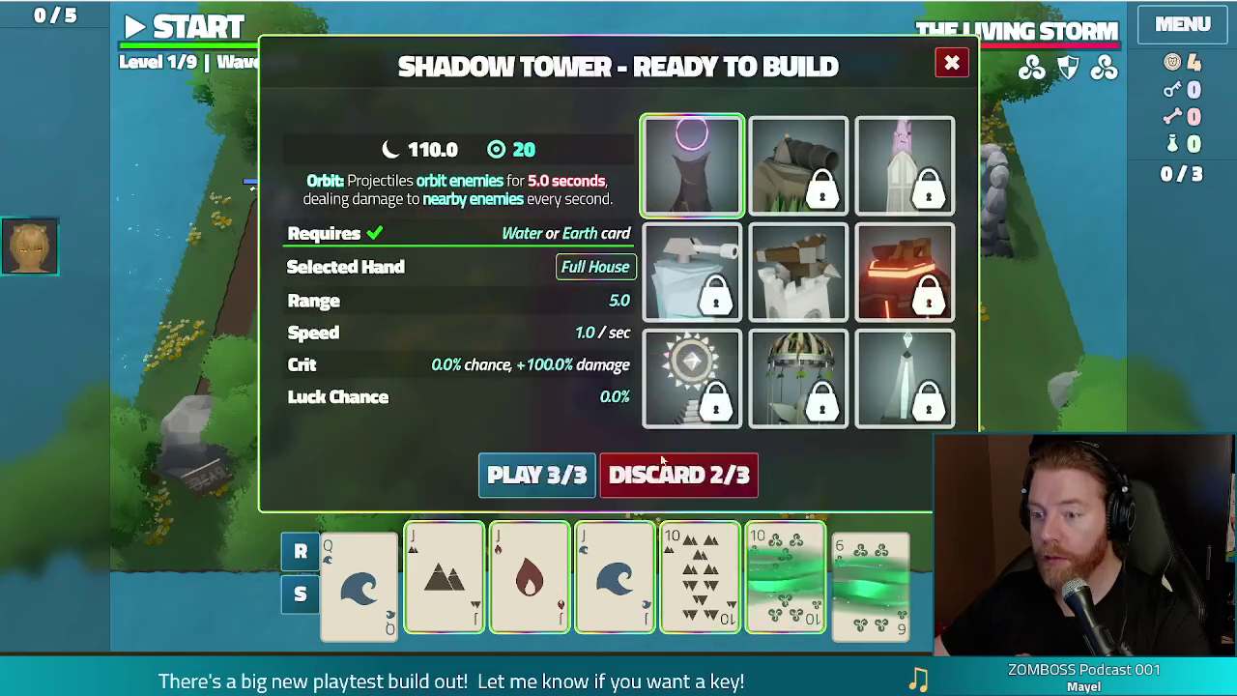
click(551, 475)
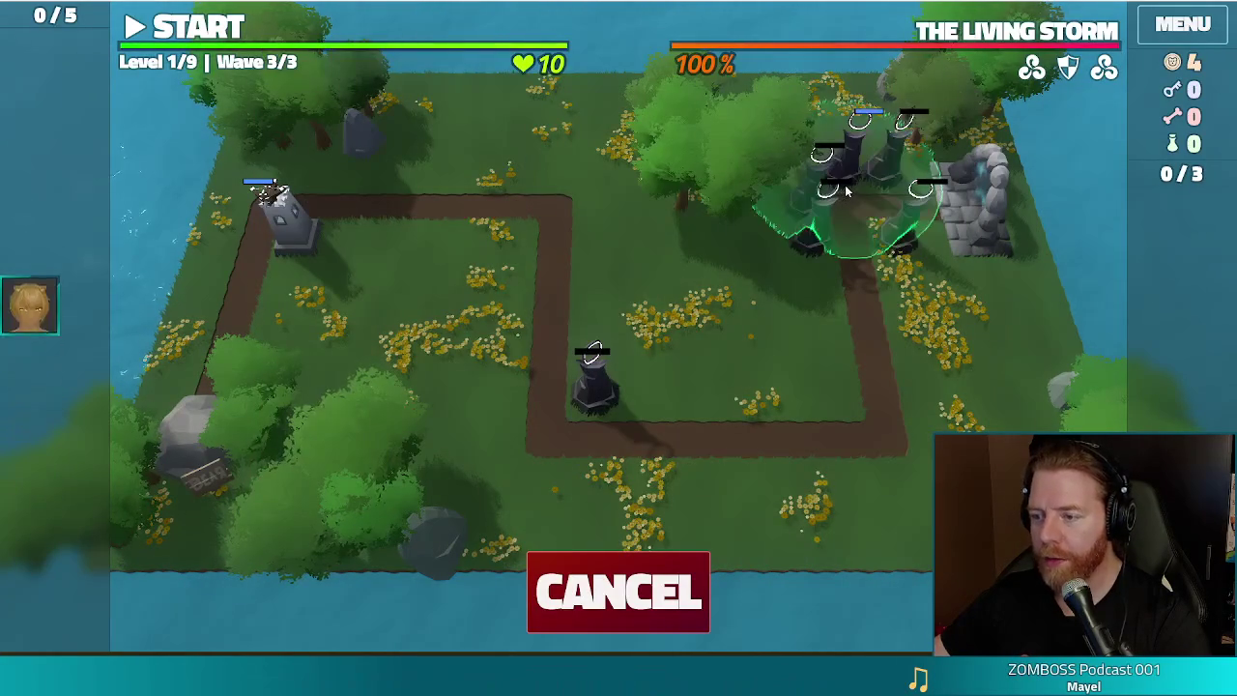
click(845, 190)
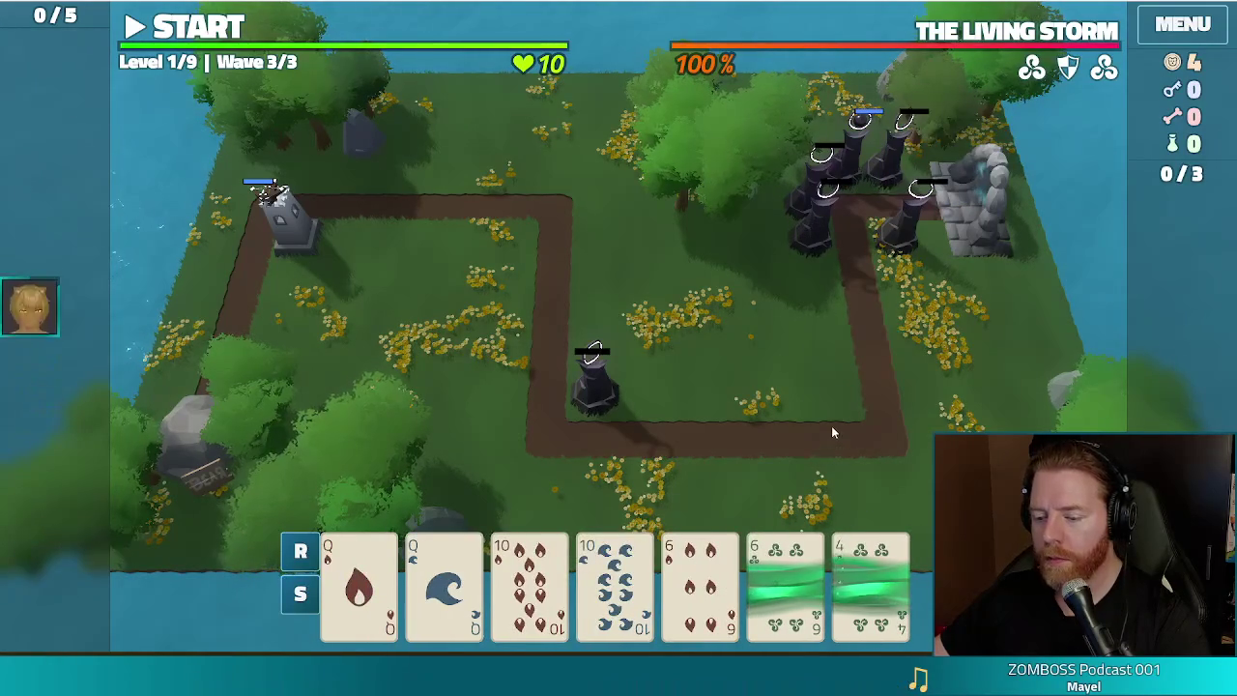
Step: Build a Two Pair Shadow Tower (Queens and 10s) beside the upper path bend
click(357, 580)
click(444, 580)
click(546, 604)
click(615, 585)
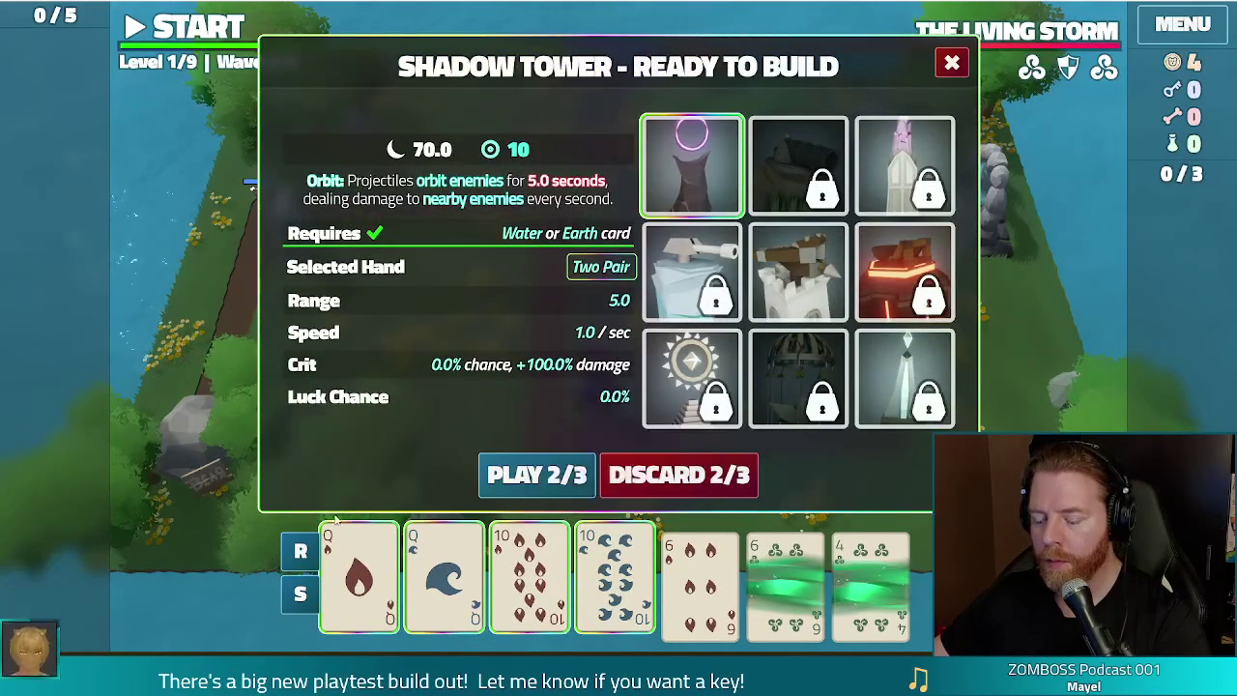
click(539, 475)
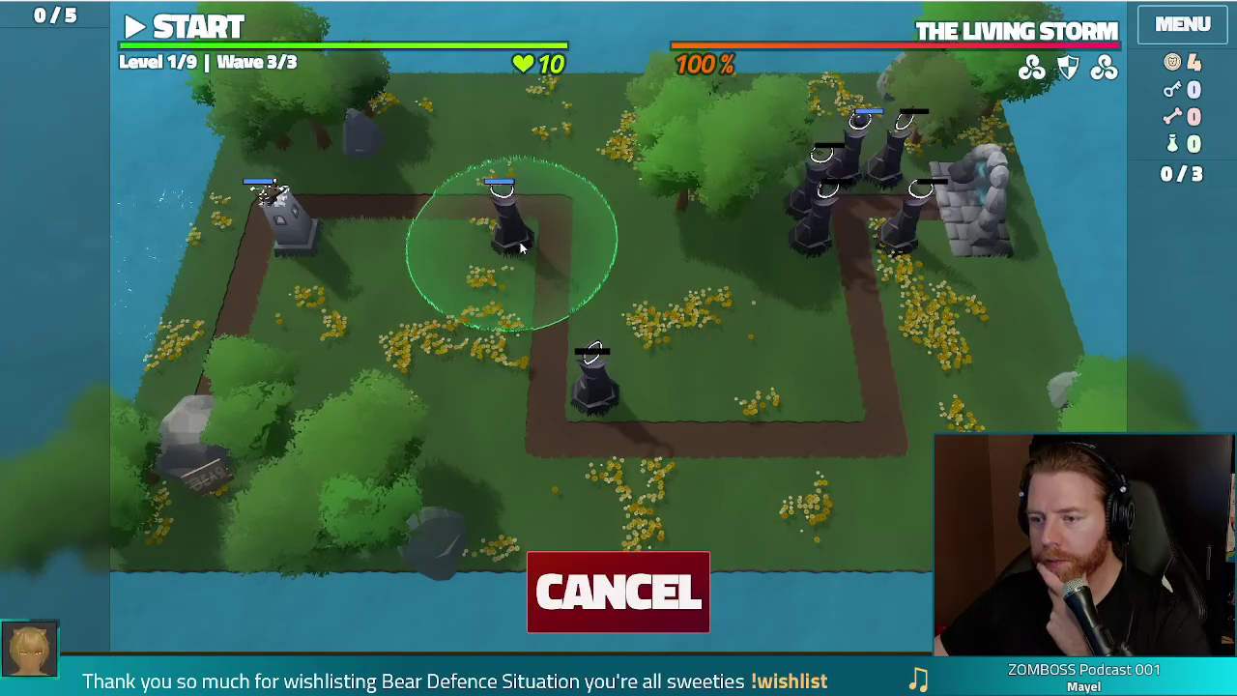
click(522, 248)
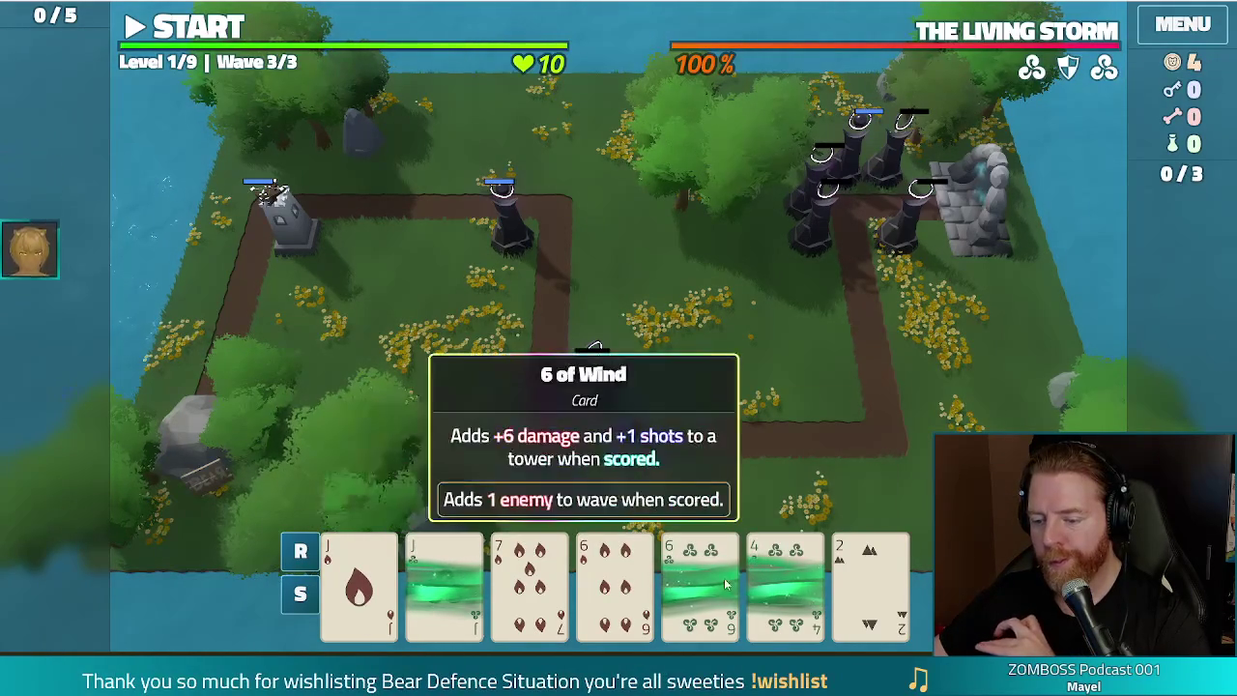
Step: Discard the Wind cards and the other non-Fire cards to draw toward a Fire Flush
click(445, 580)
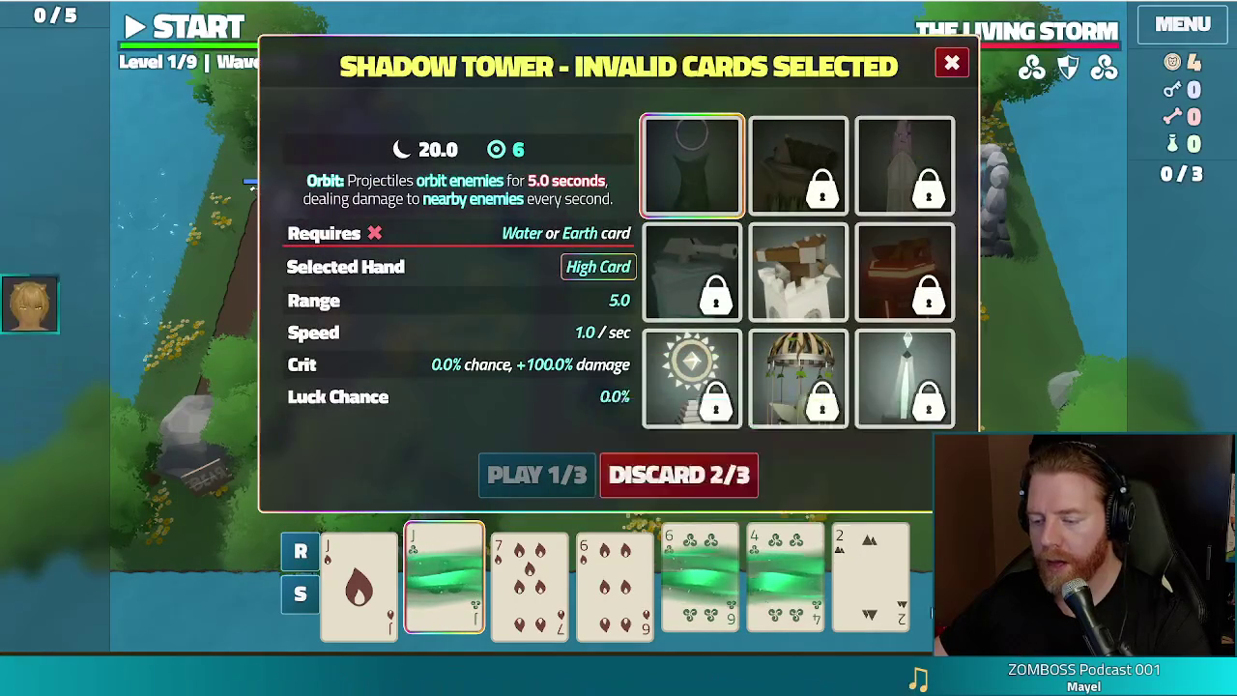
click(681, 474)
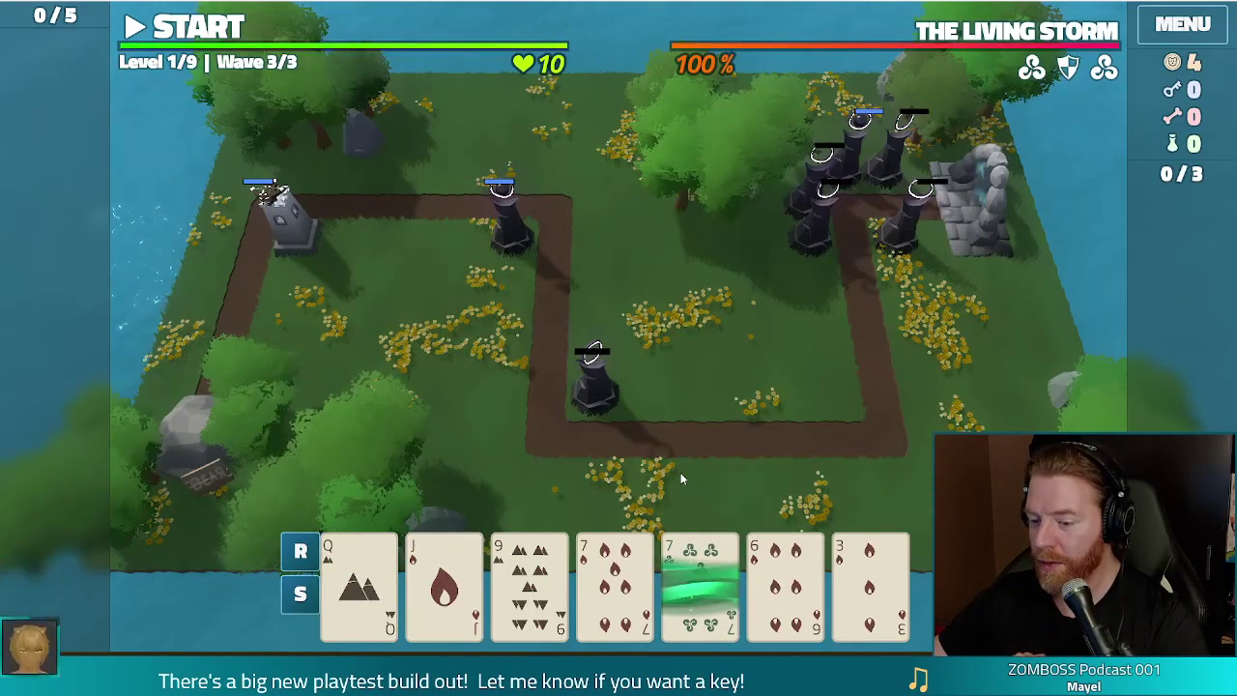
click(358, 580)
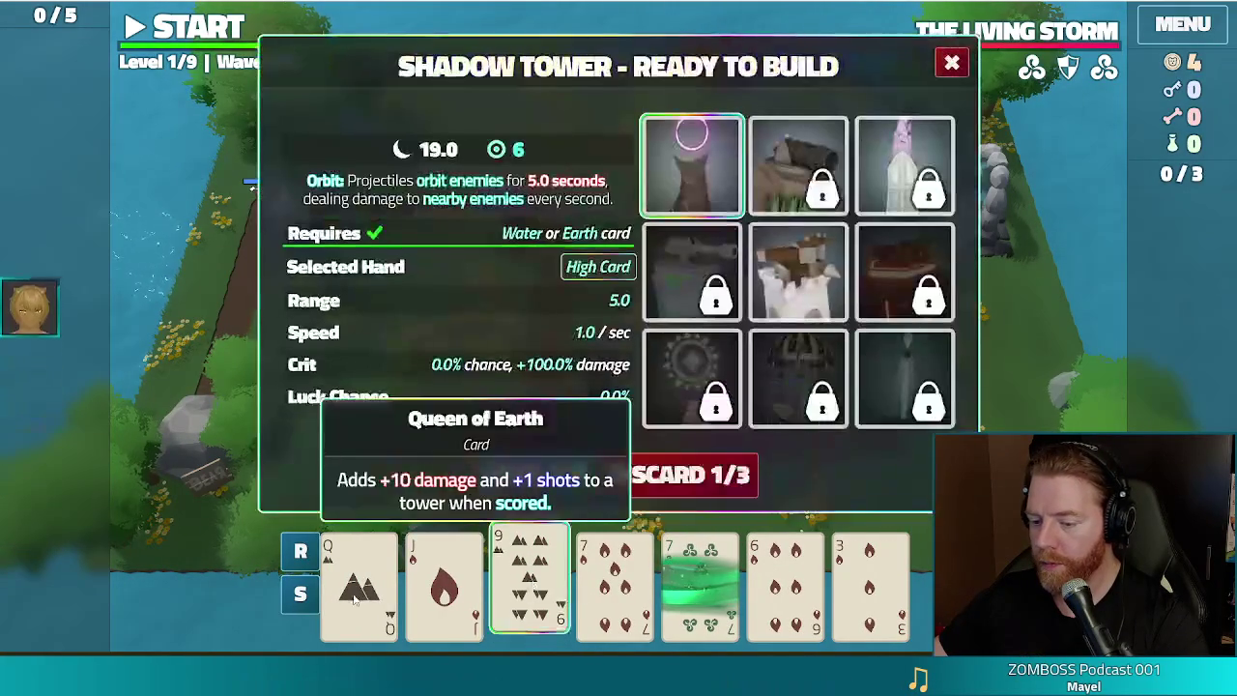
click(702, 483)
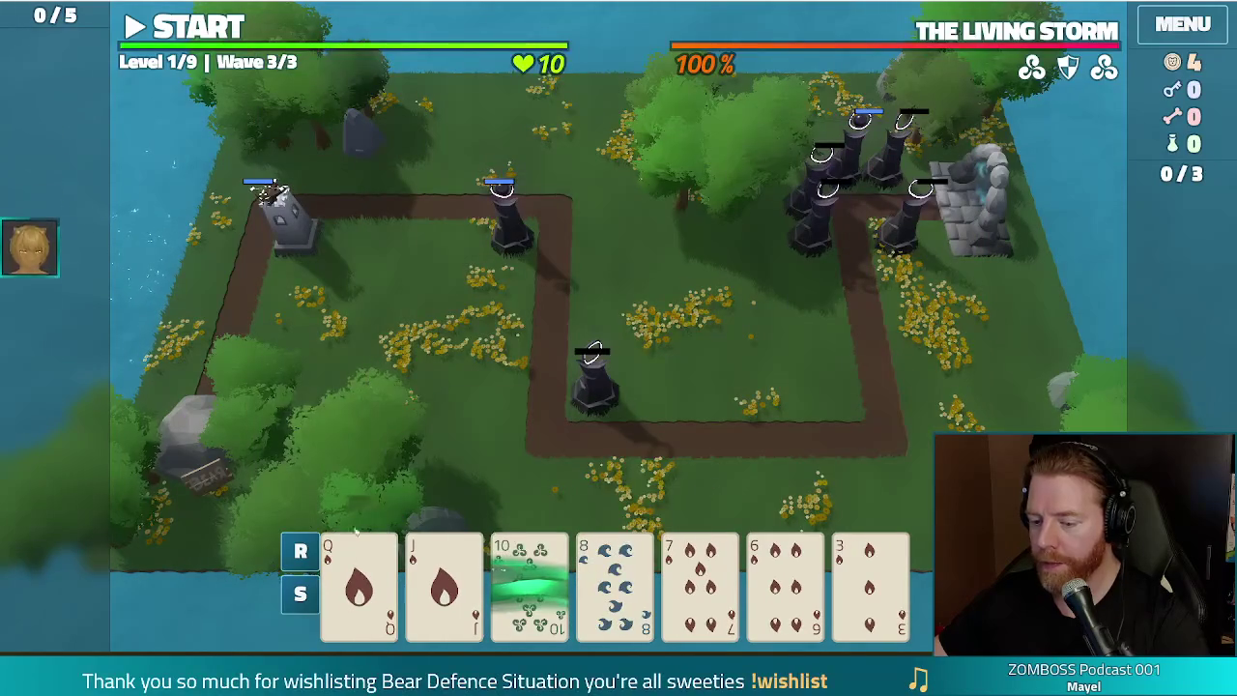
Step: Build a Ballista Tower from a Fire Flush beside the first Ballista and start wave 3
click(385, 578)
click(444, 580)
click(699, 580)
click(785, 580)
click(870, 580)
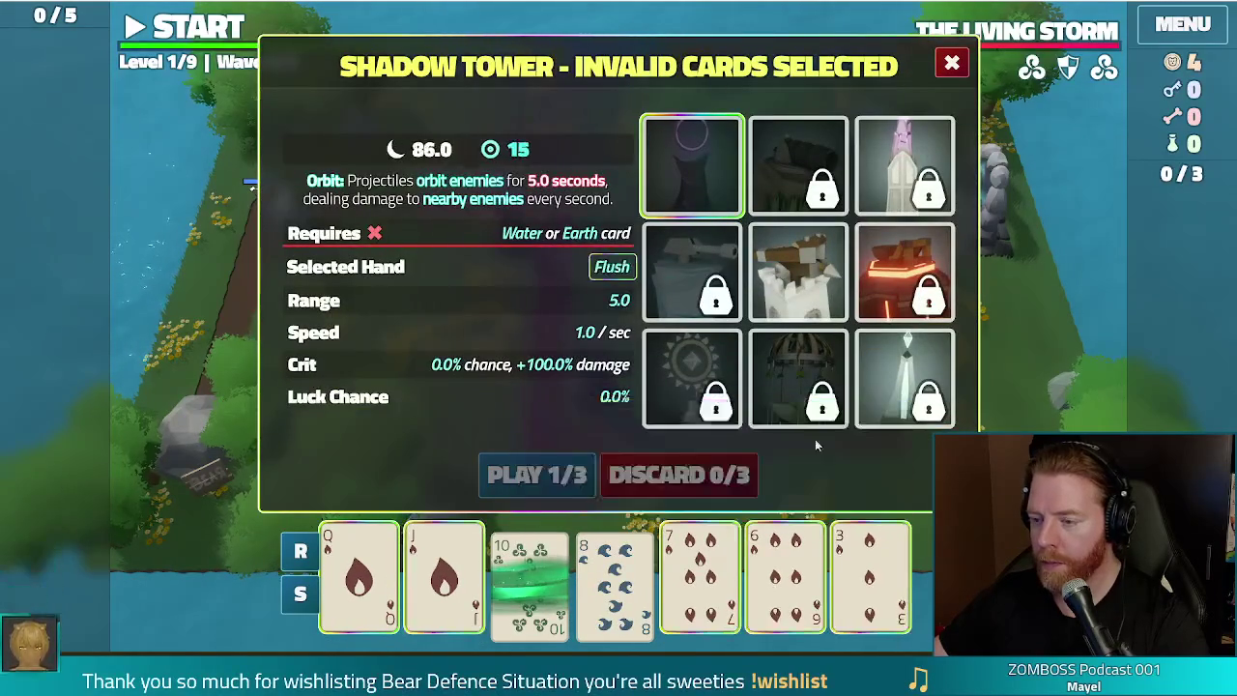
click(785, 312)
click(536, 474)
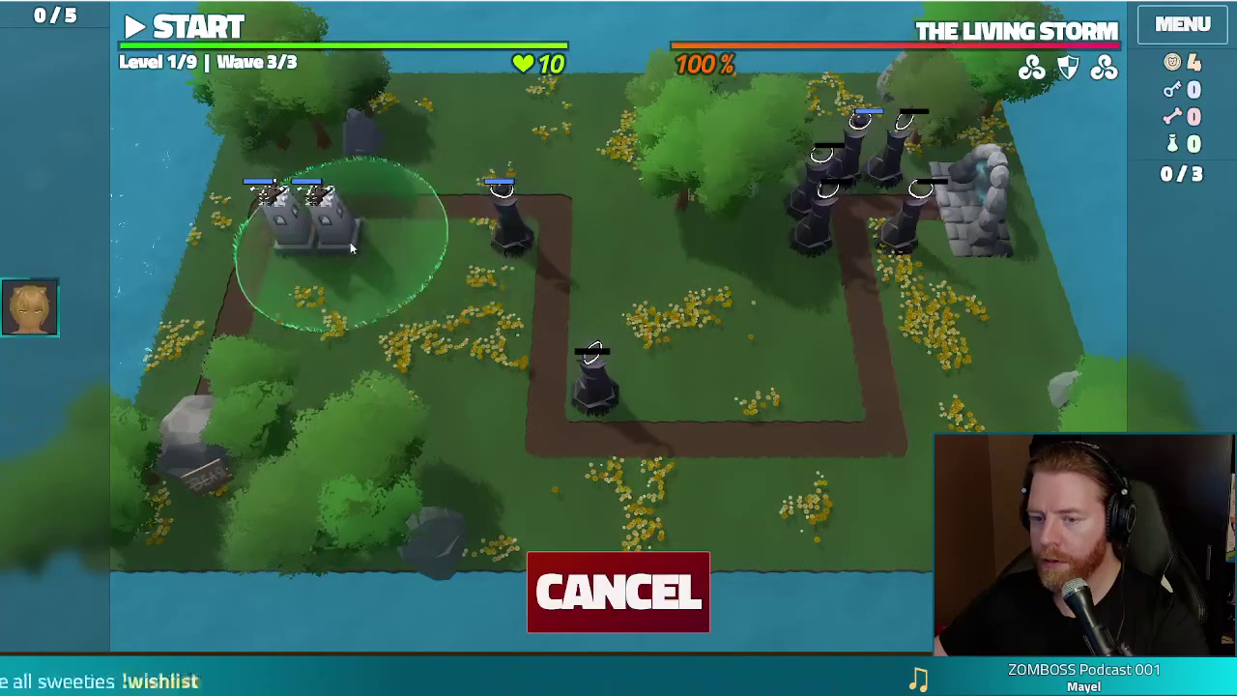
click(295, 287)
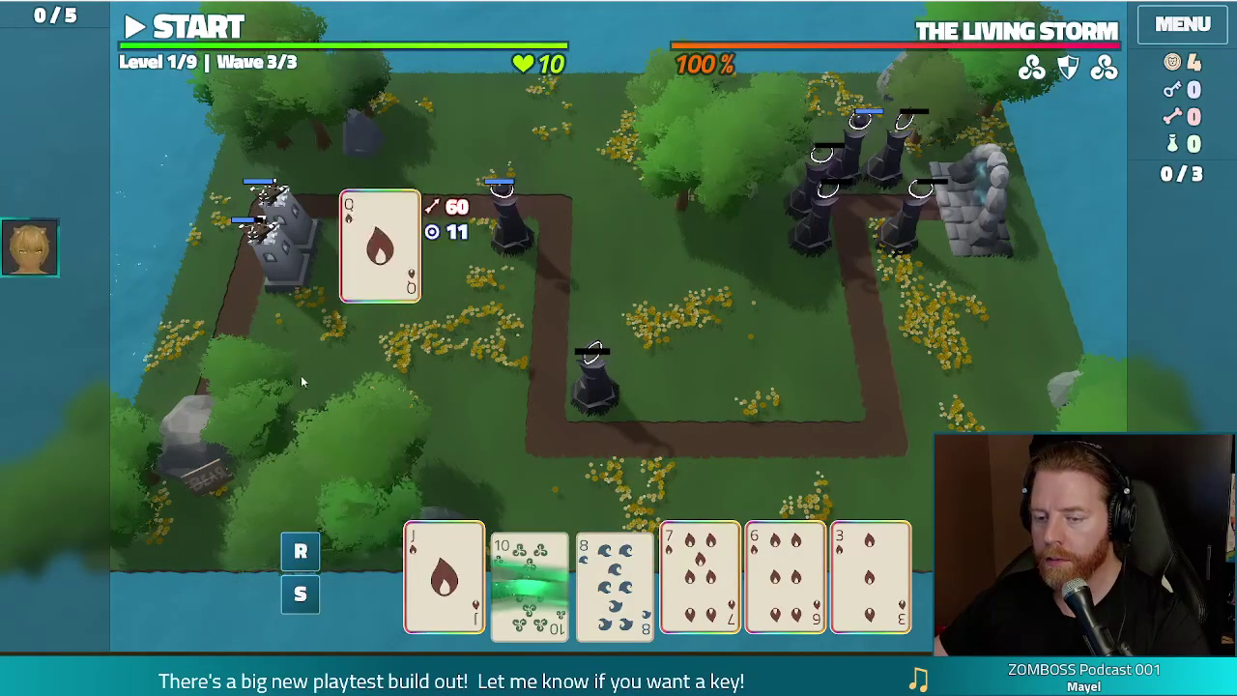
click(195, 31)
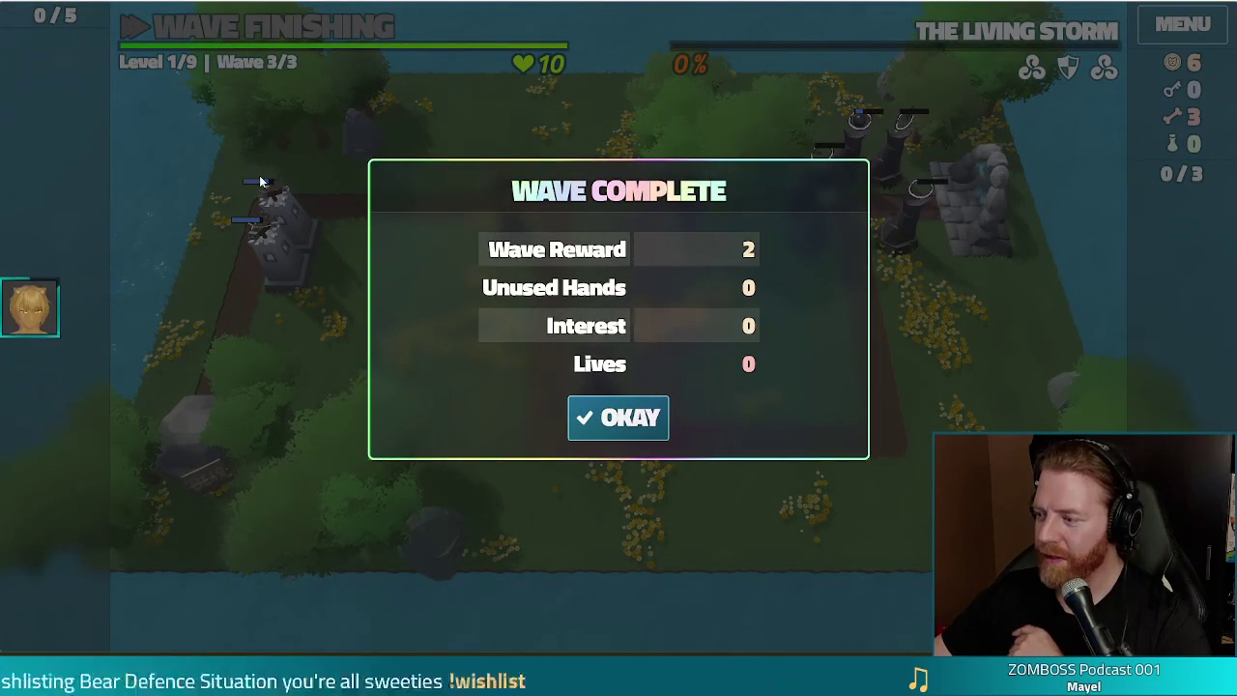
Step: Collect the wave 3 reward and return to the Godot editor
click(650, 428)
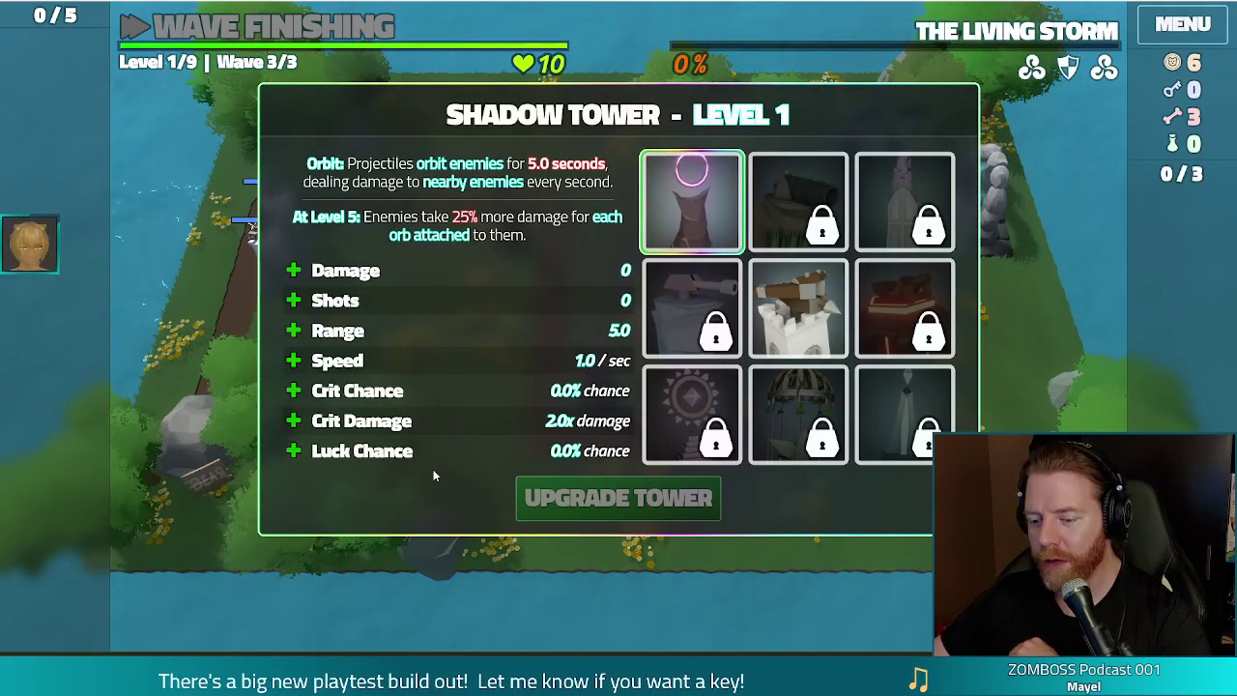
click(464, 595)
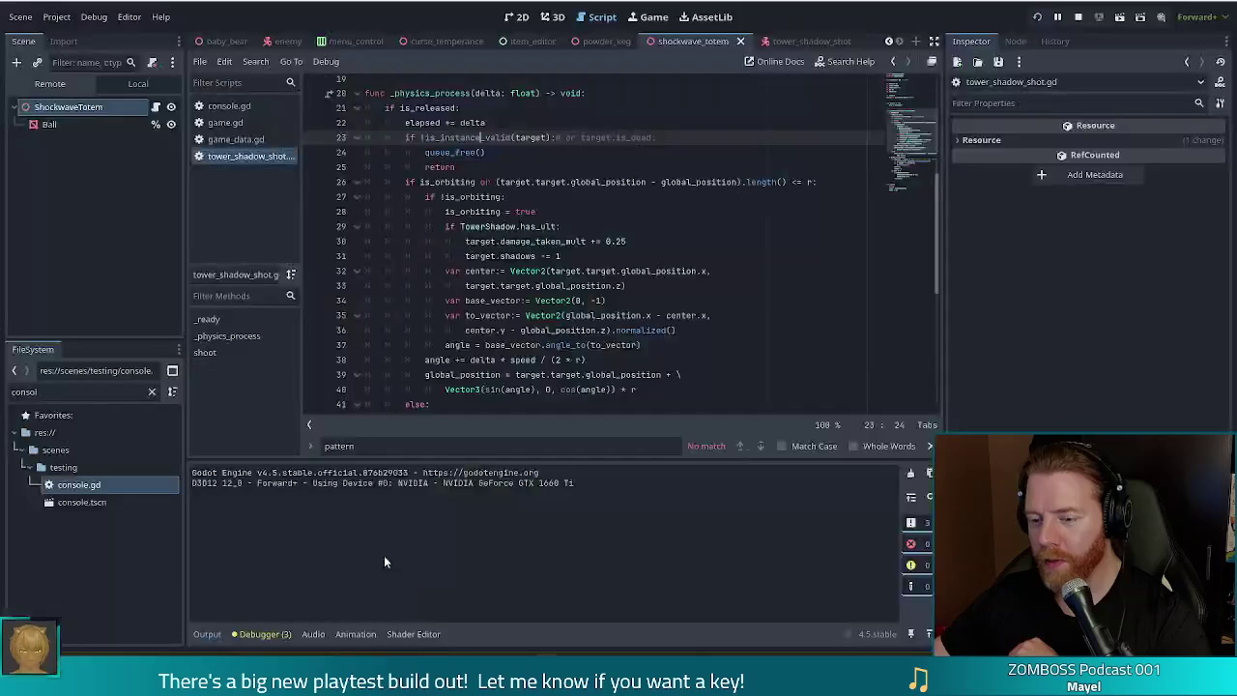
Step: Filter the FileSystem dock for 'tower_shadow' and open scripts/tower_shadow.gd
scroll(628, 271, down, 7)
click(473, 365)
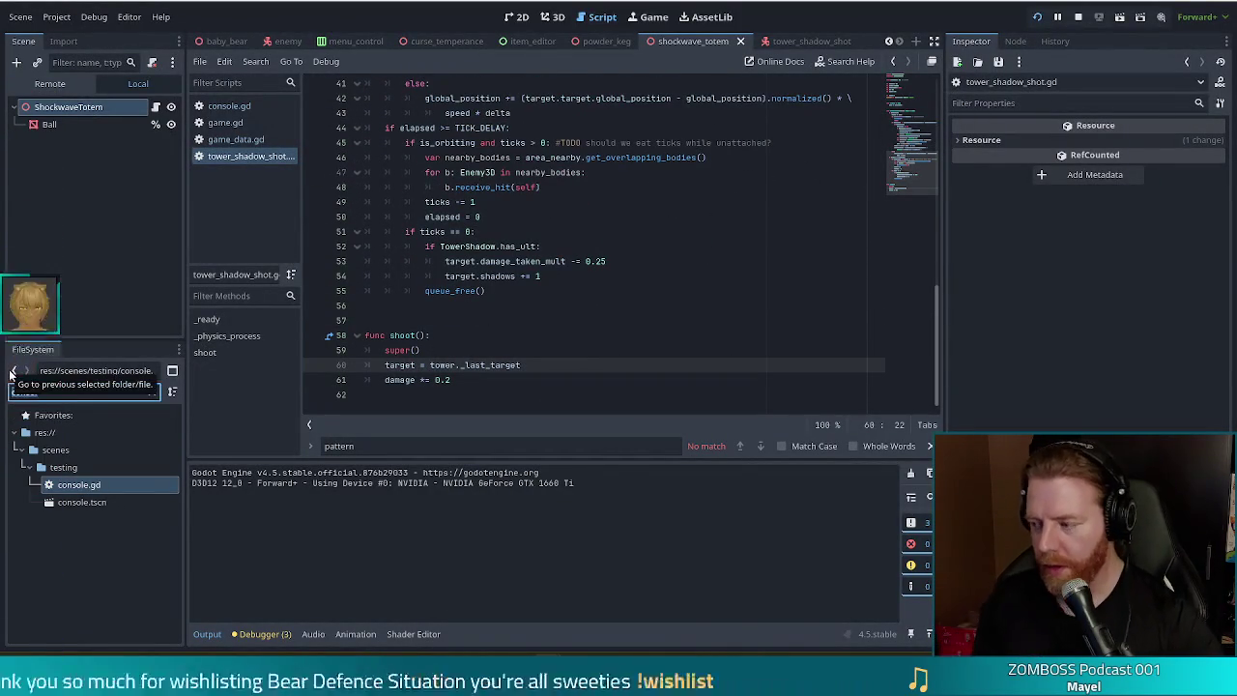
text(tower)
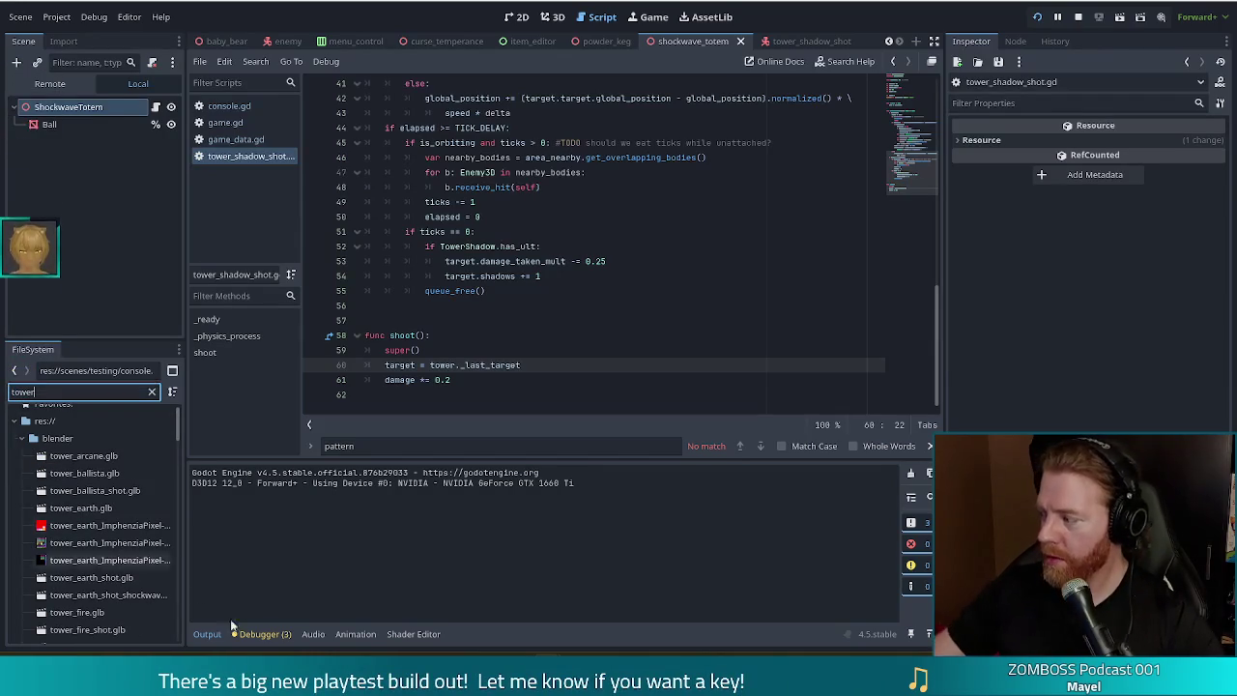
text(_shadow)
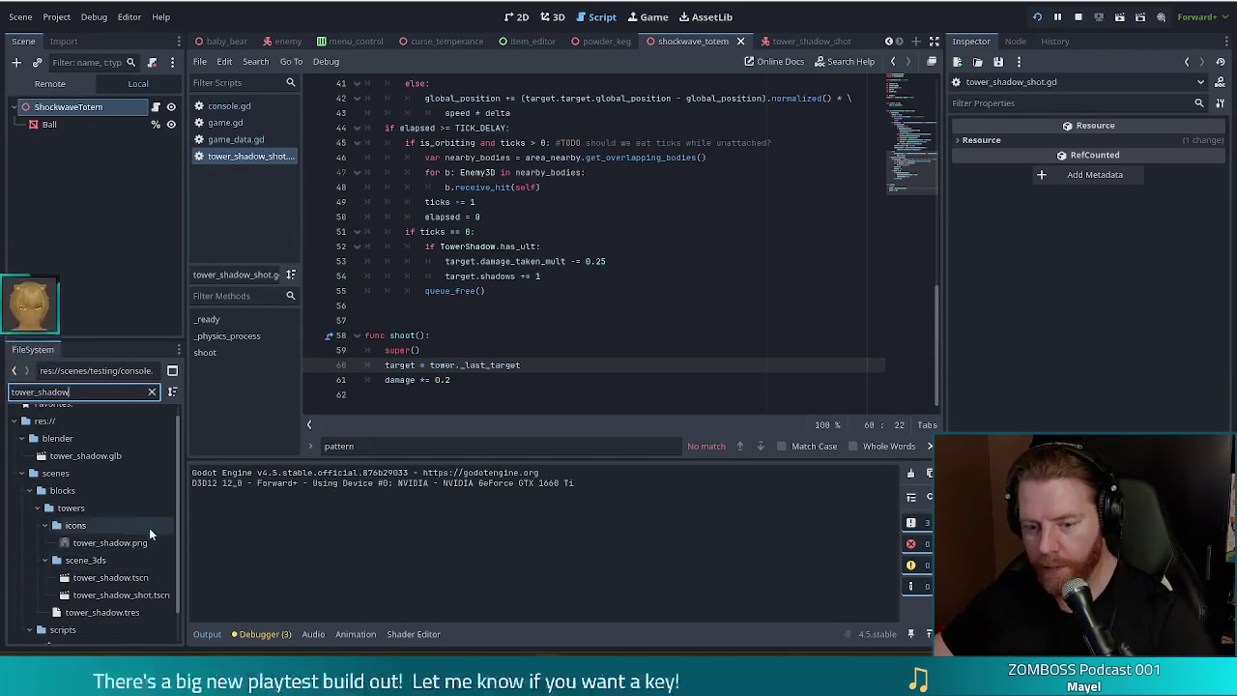
scroll(116, 580, down, 1)
double_click(108, 613)
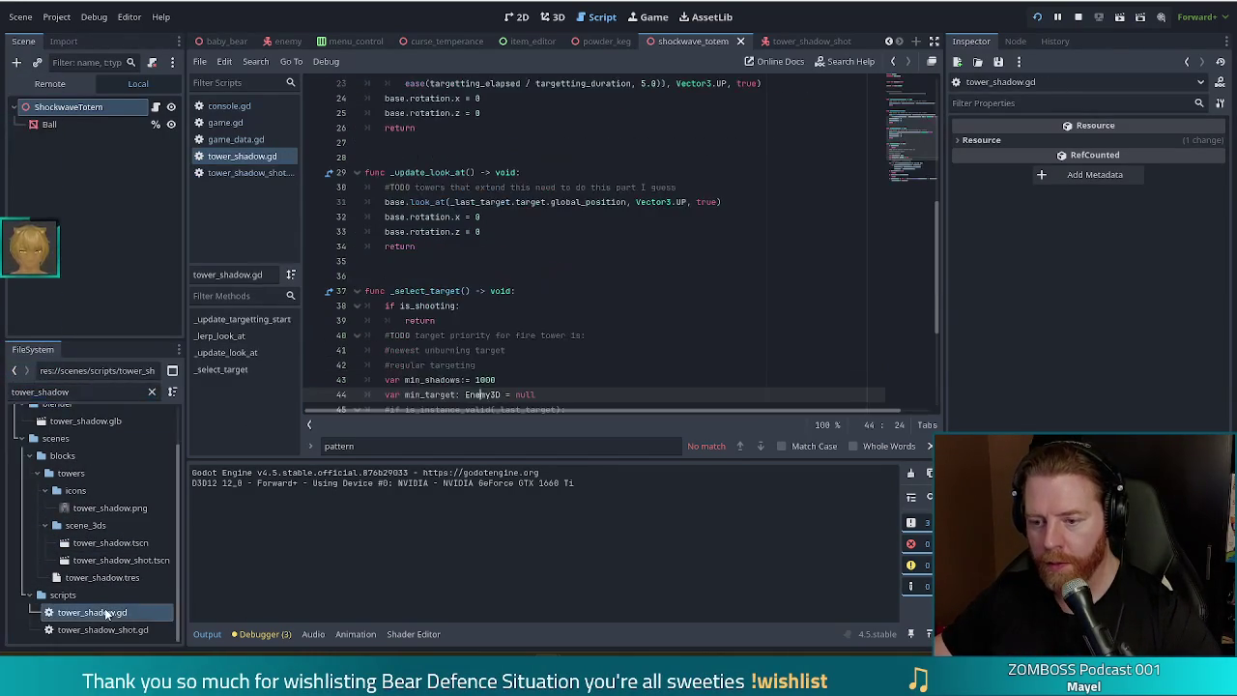
Step: Review _select_target's early return, target priority comment, and the line 50 target assignment
click(606, 317)
click(462, 336)
scroll(804, 199, down, 4)
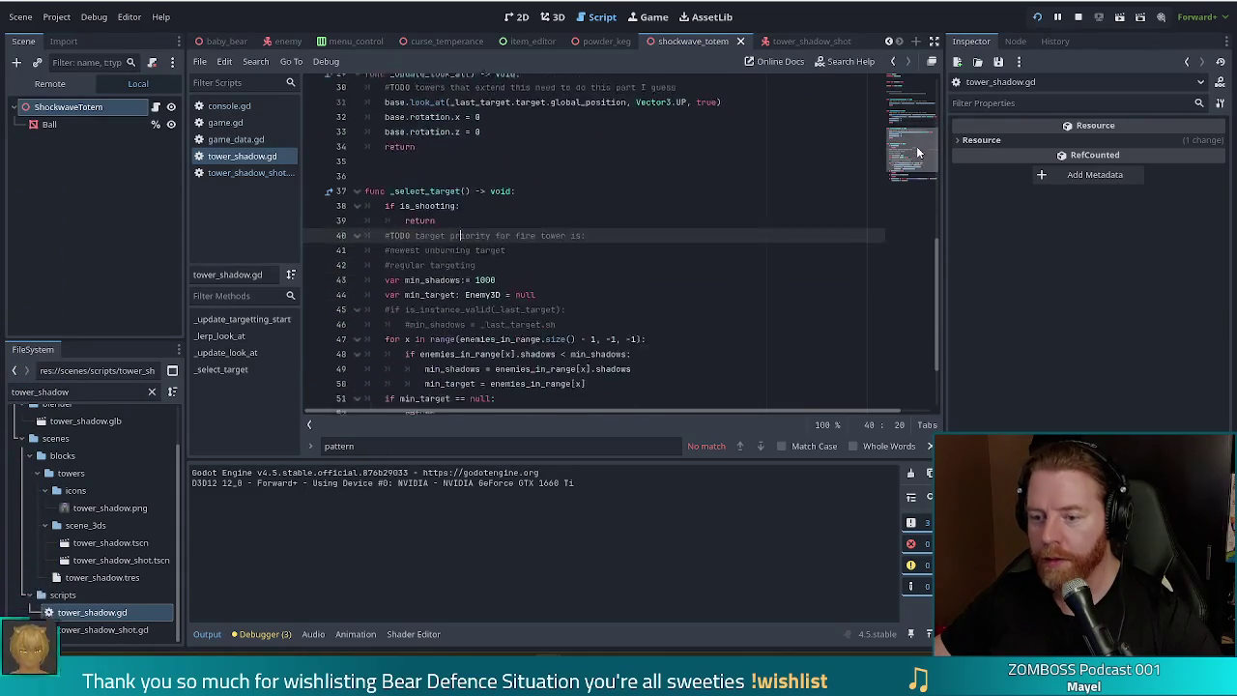
click(633, 261)
click(638, 291)
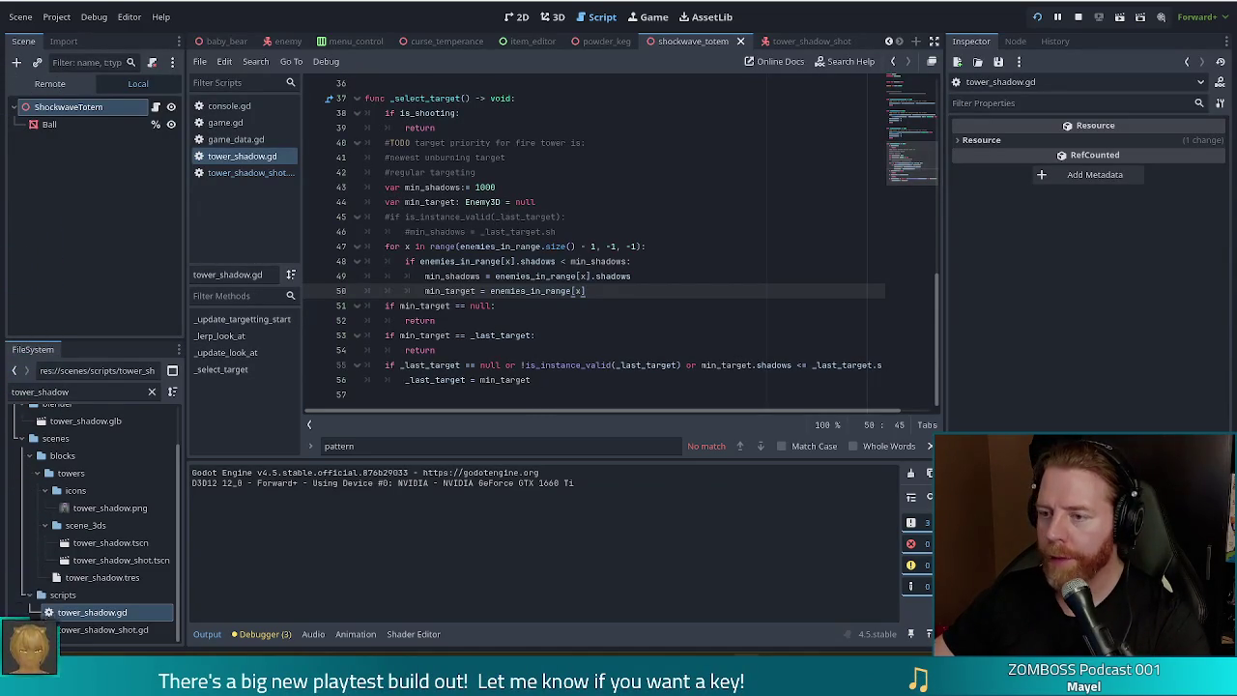
click(550, 302)
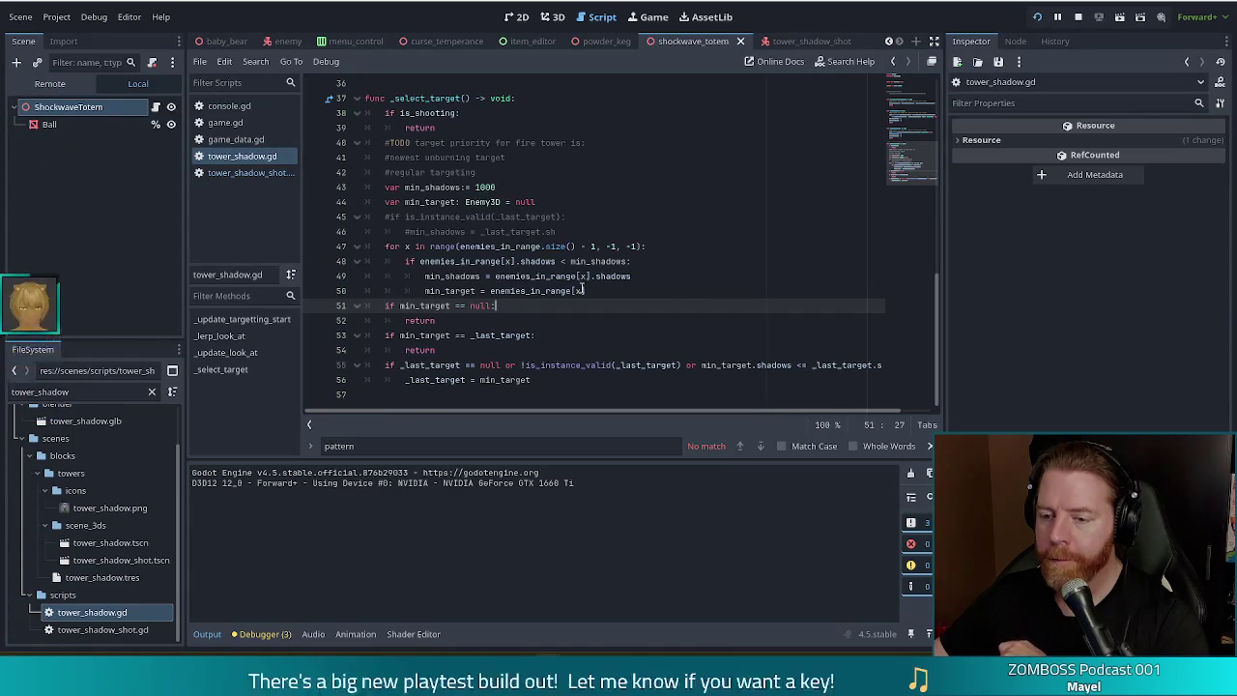
click(452, 276)
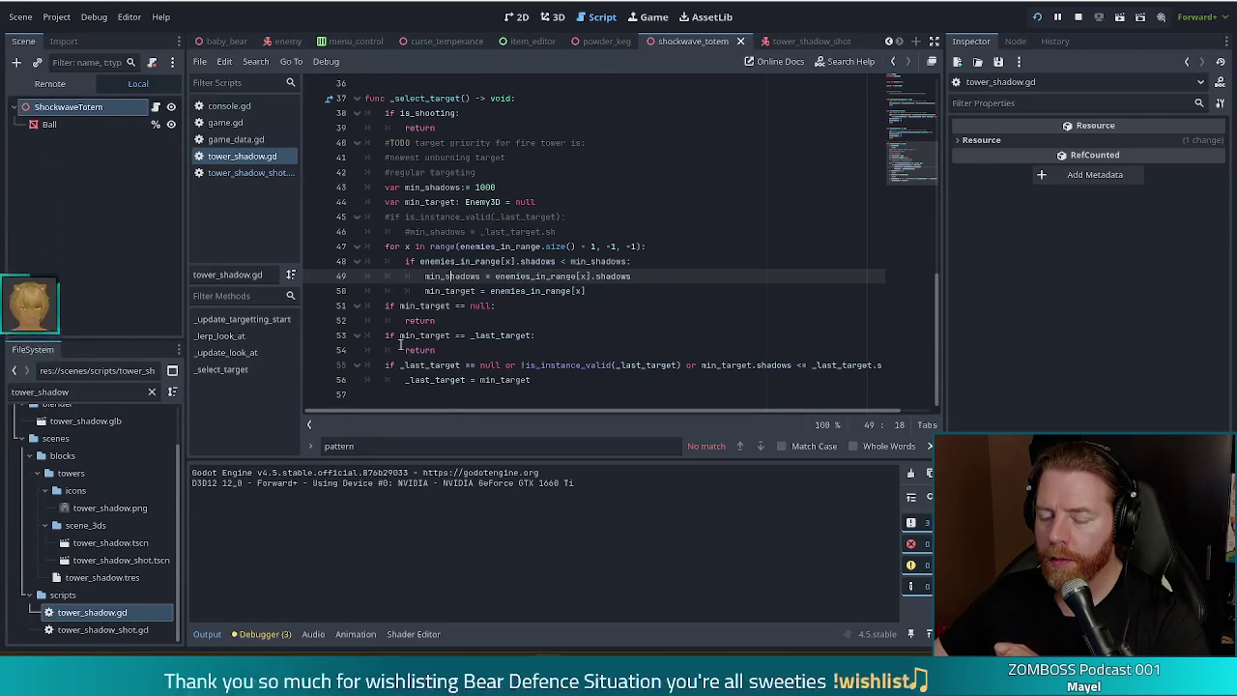
click(442, 365)
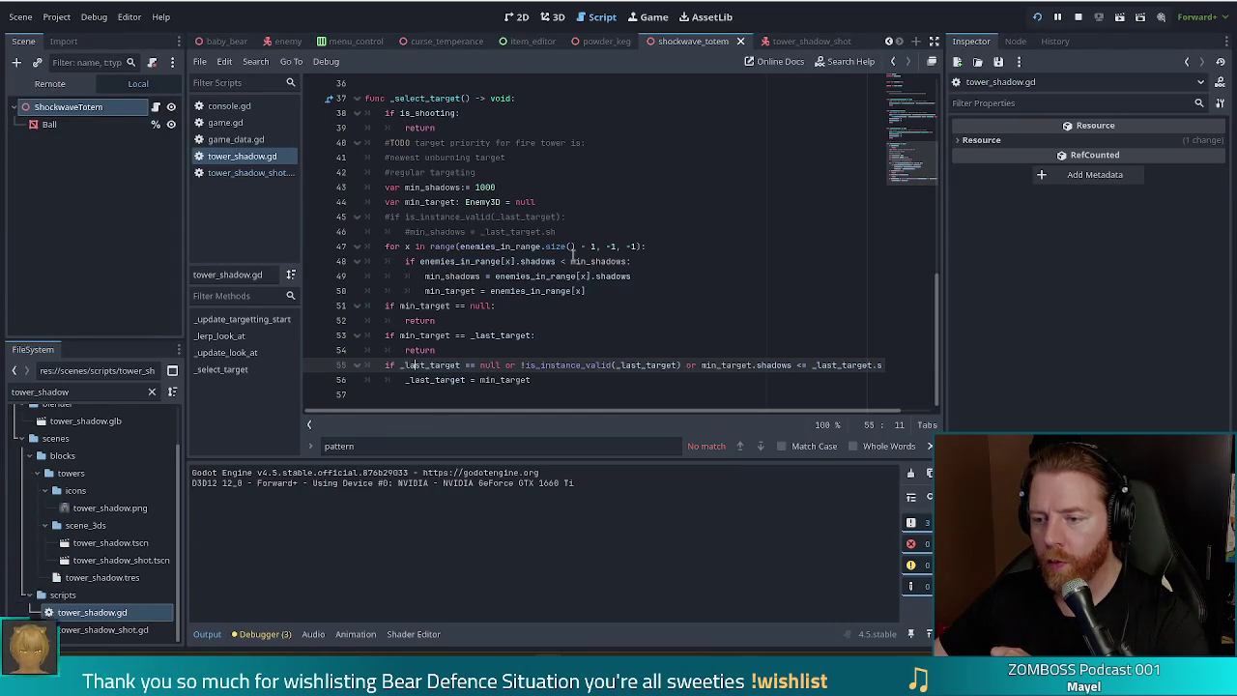
click(617, 261)
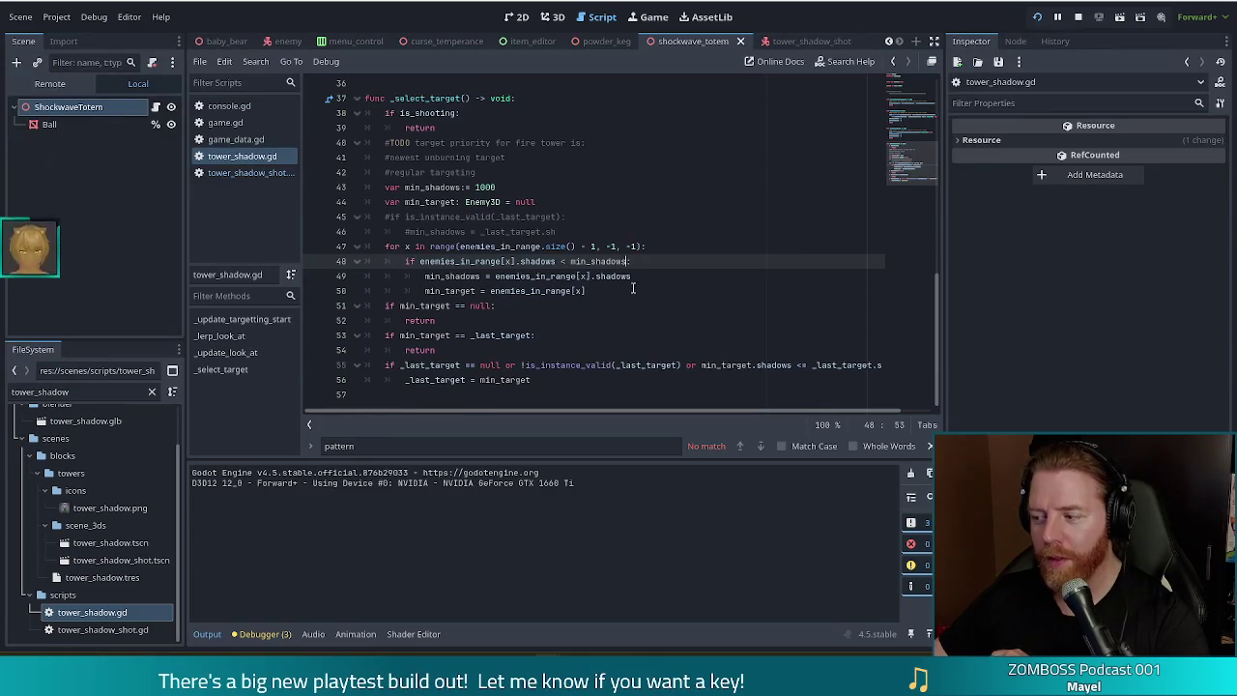
mouse_move(572, 268)
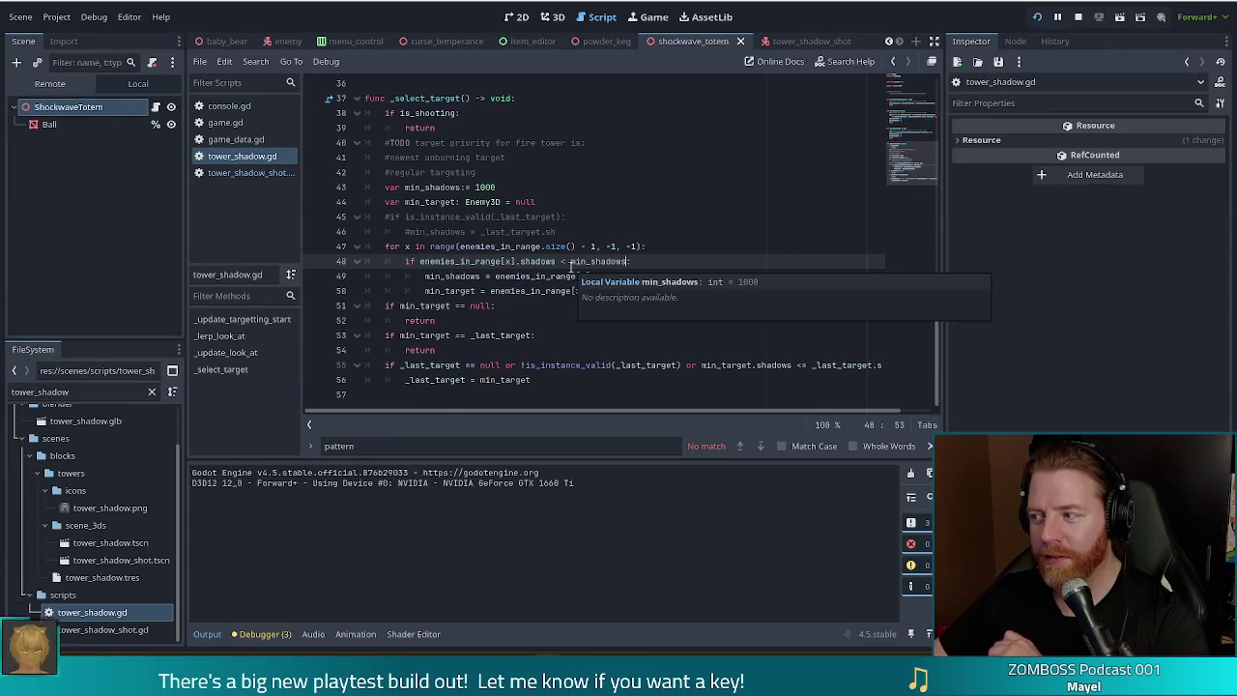
mouse_move(473, 276)
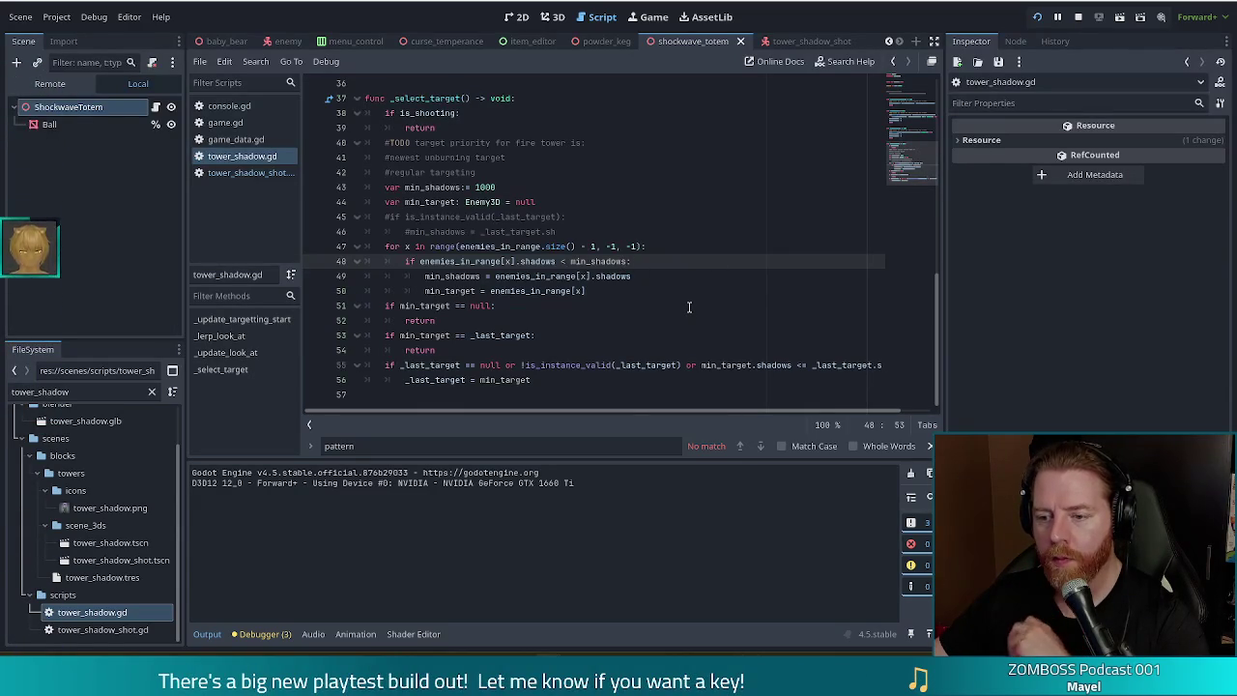
drag(586, 291, 429, 291)
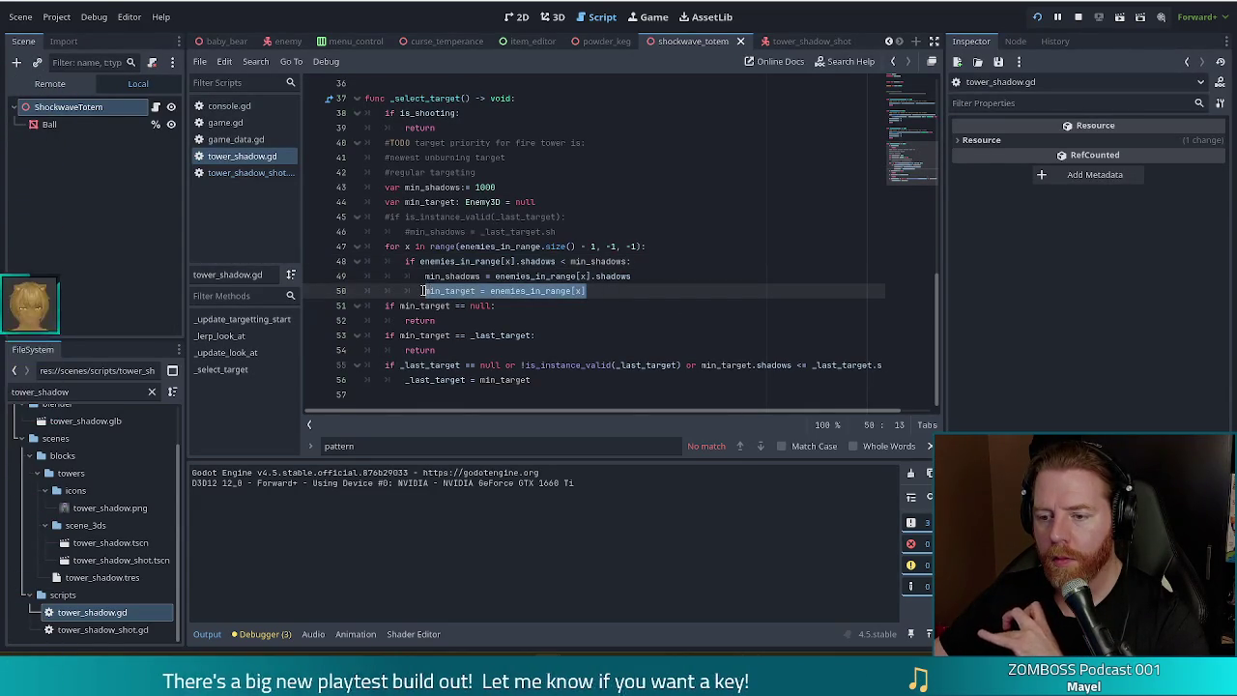
click(425, 305)
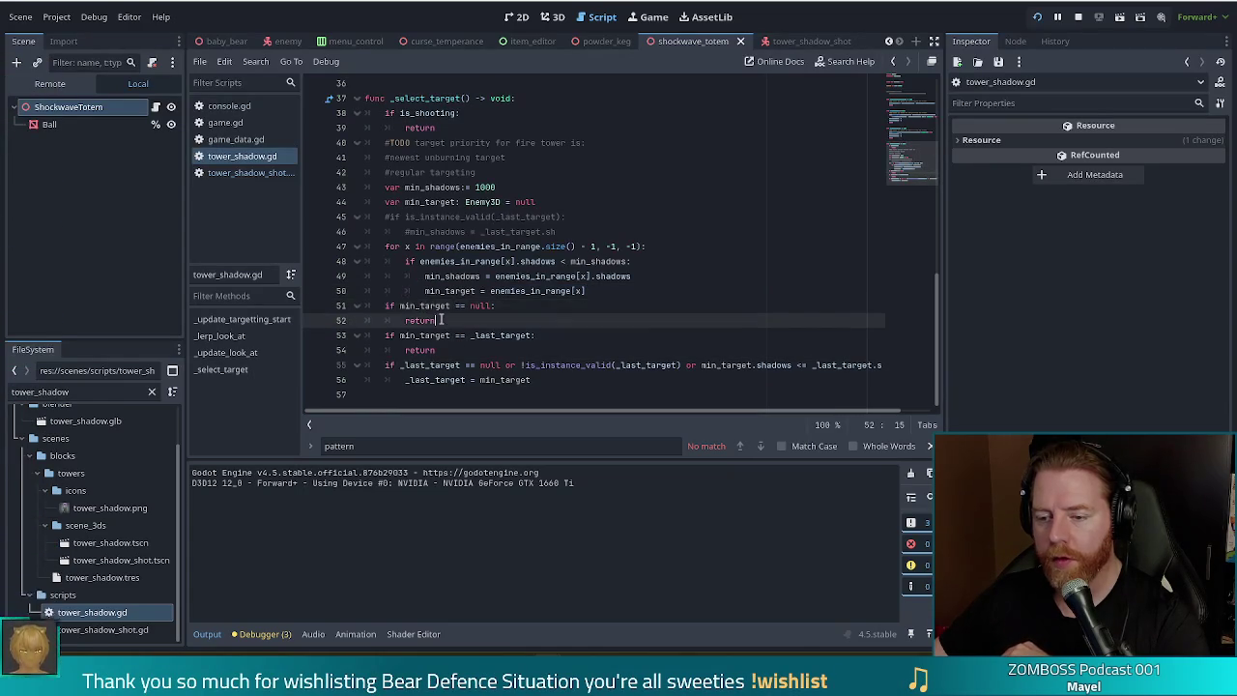
click(480, 290)
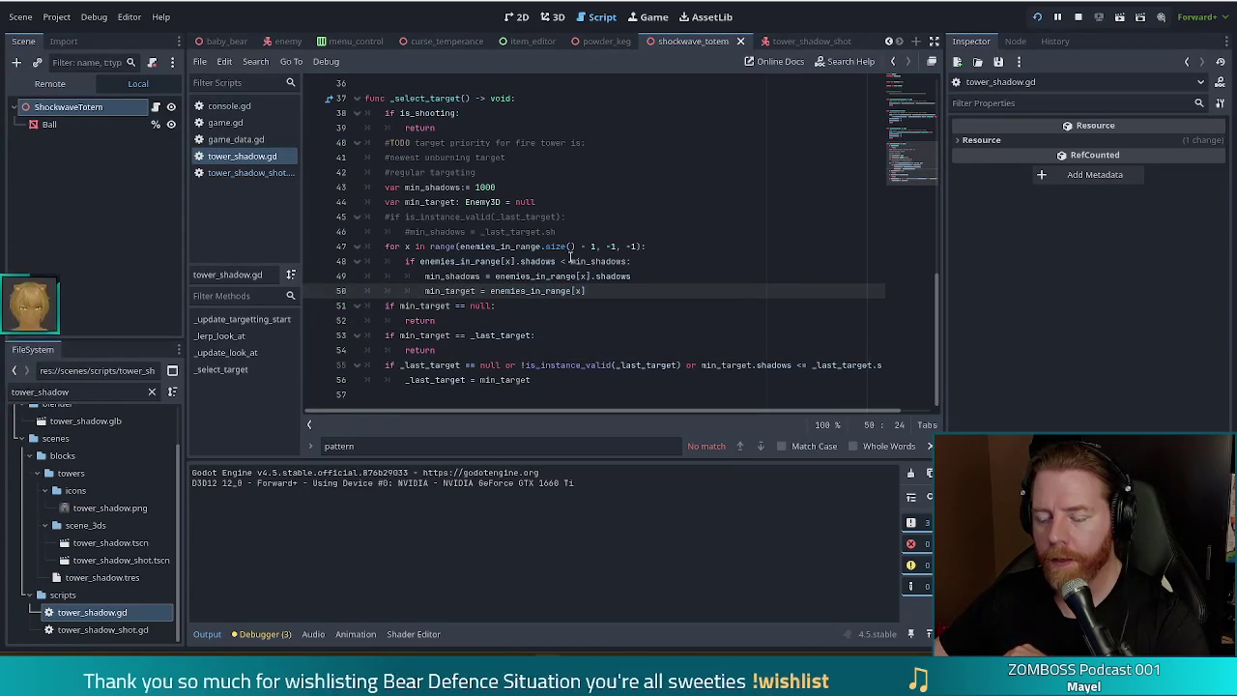
click(705, 261)
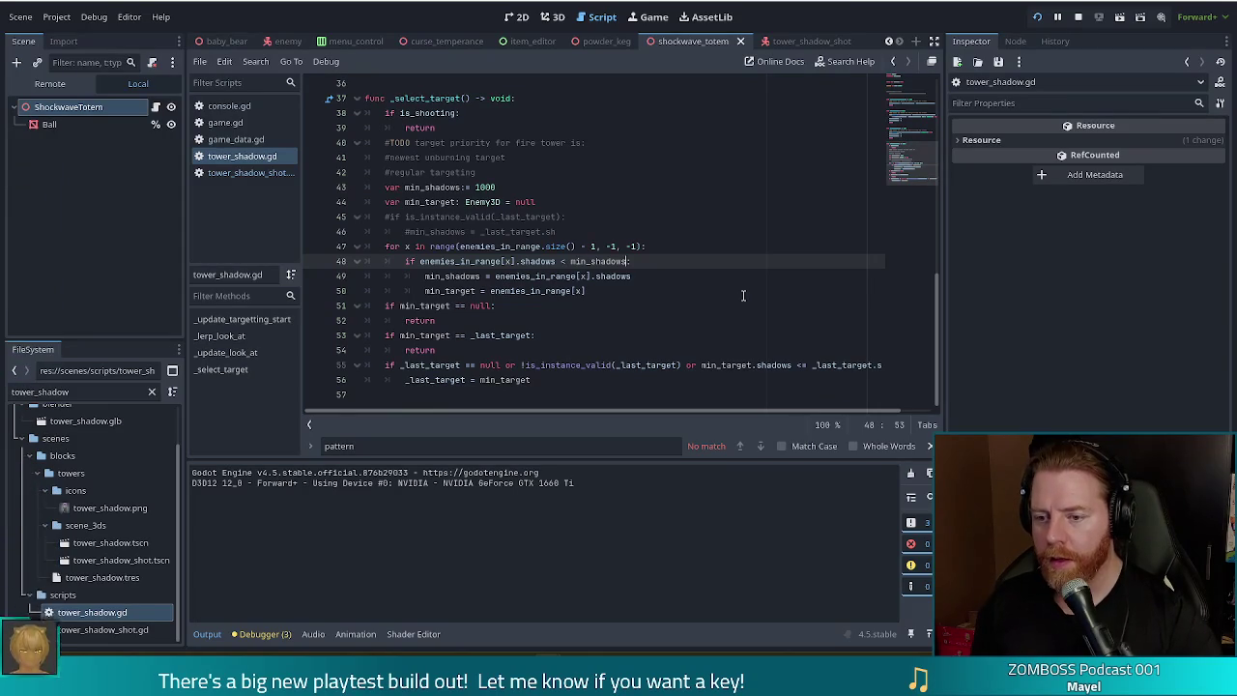
text(and)
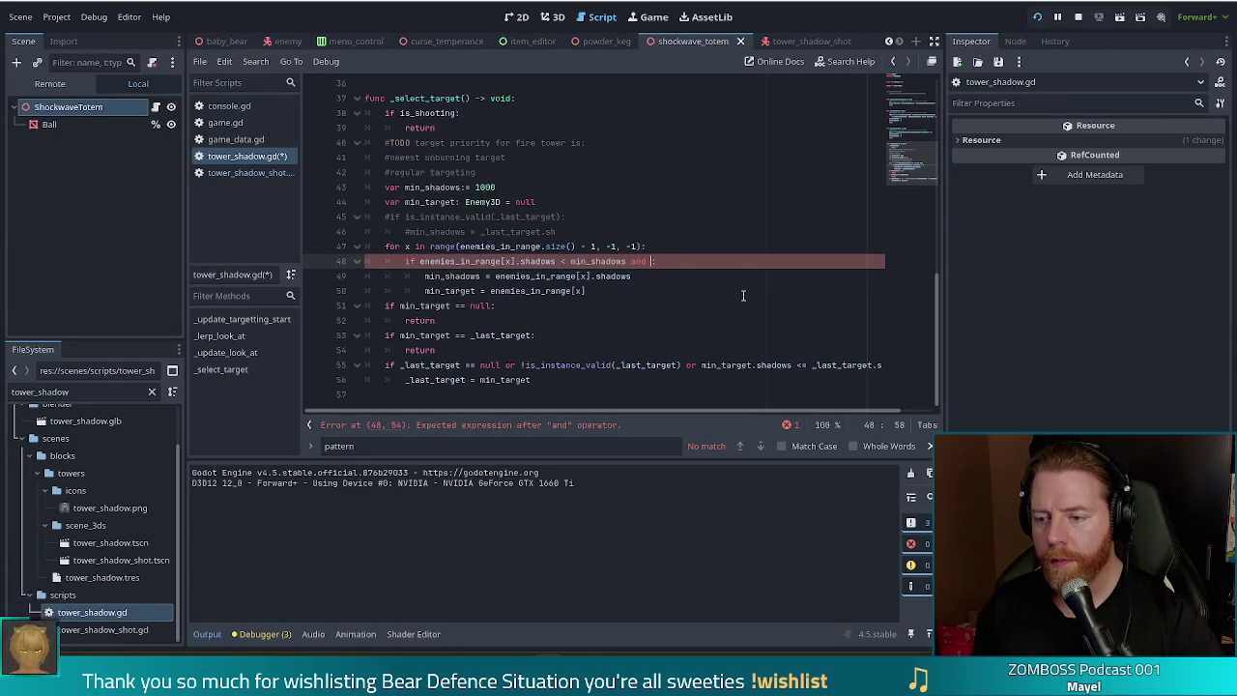
Step: Add '!enemies_in_range[x].is_dead' to line 48's condition and save the script
text(enemies_in_range)
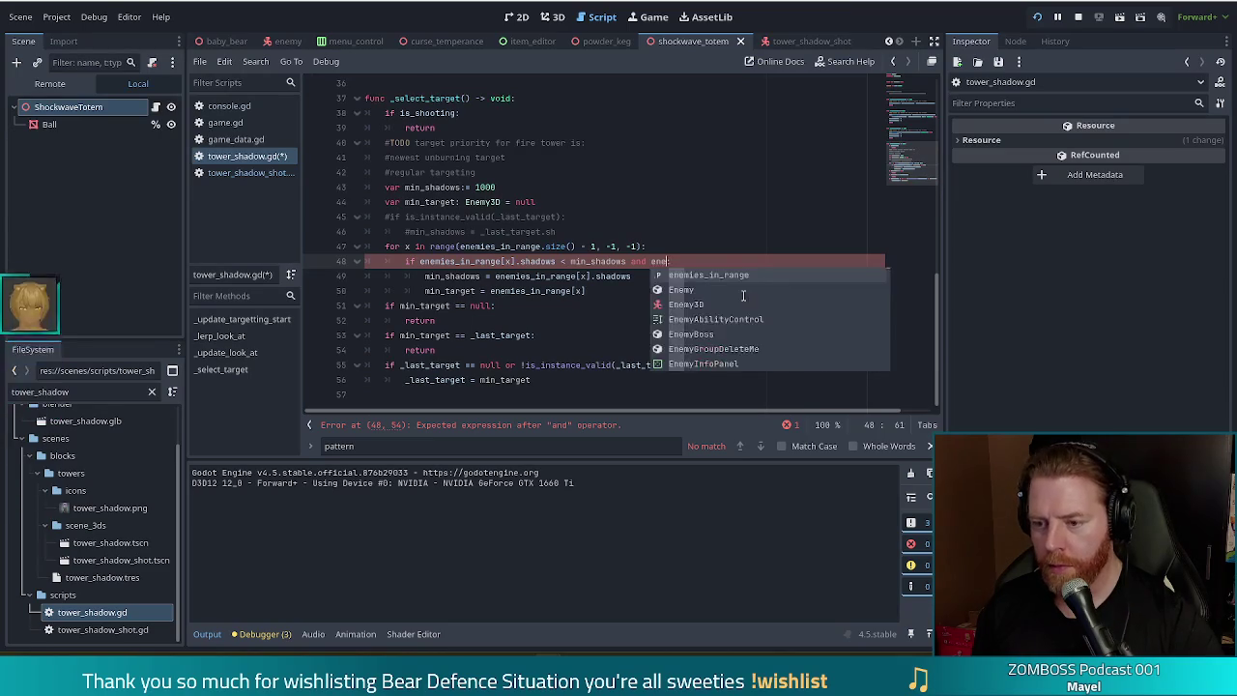
text([x].)
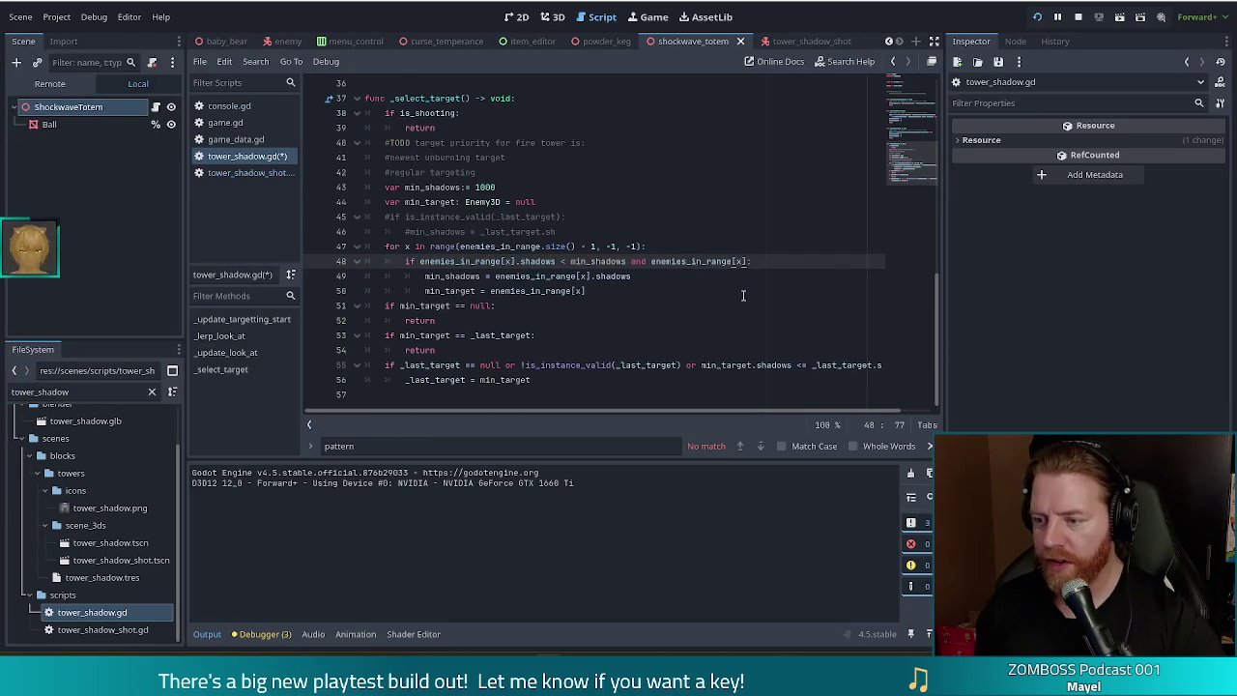
text(is)
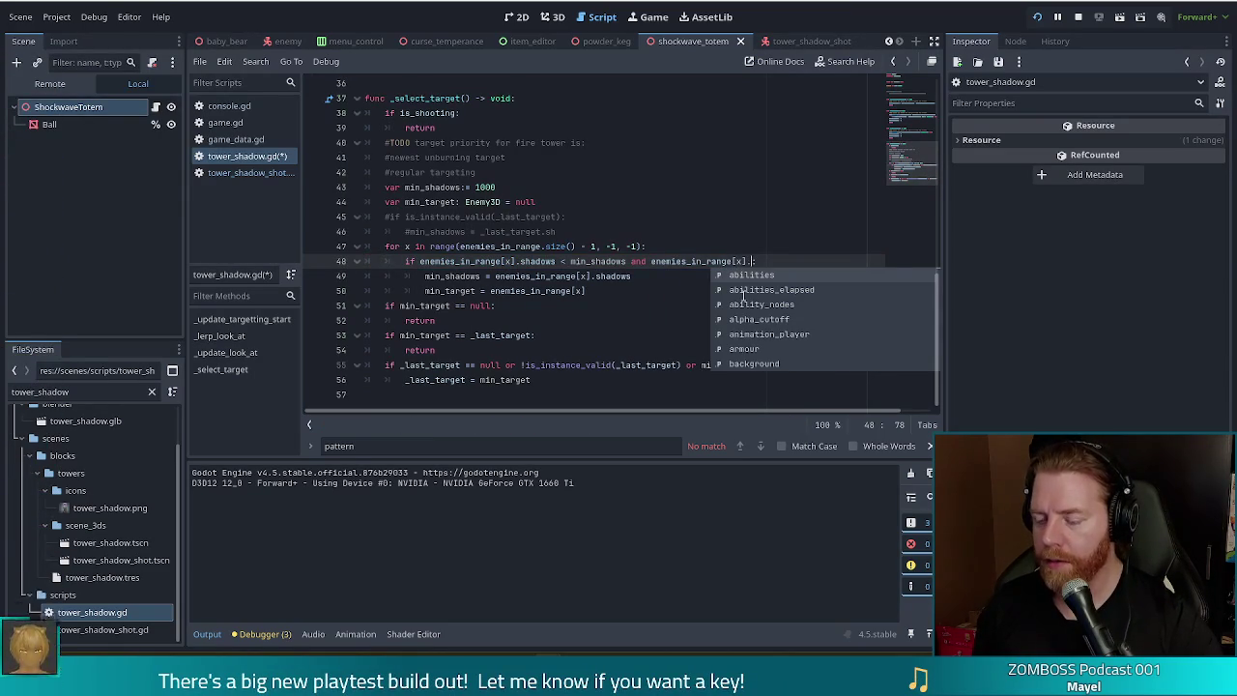
key(Down)
key(Down)
key(Return)
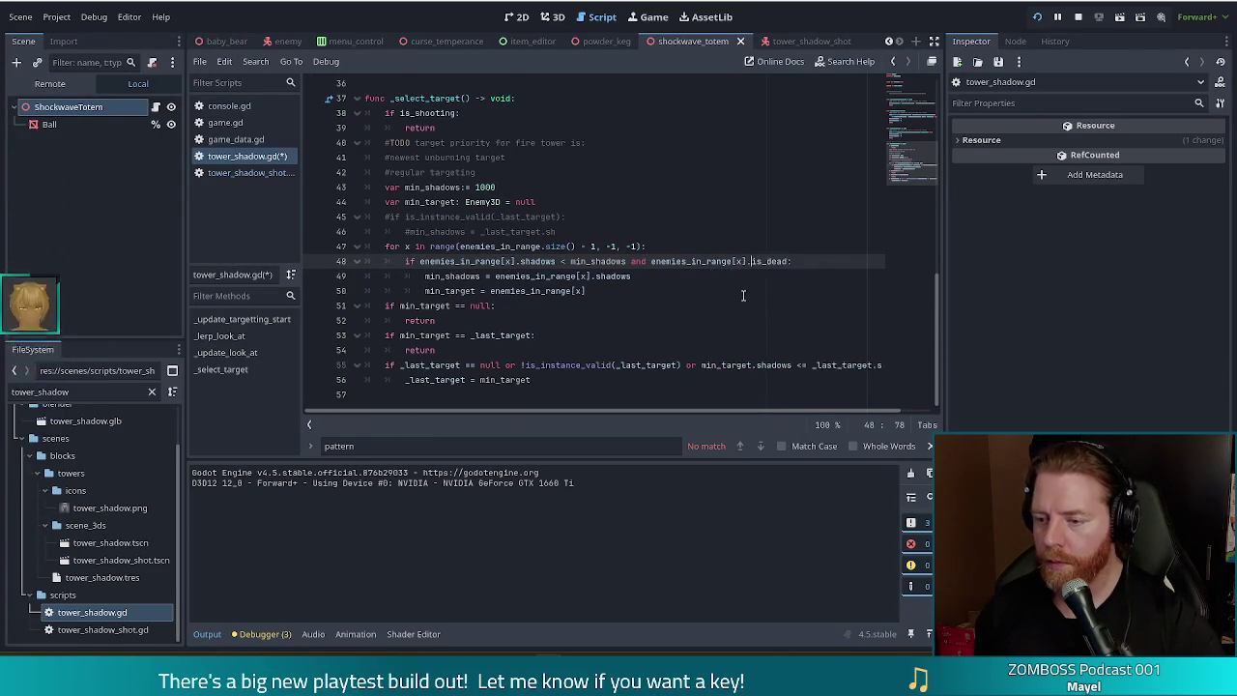
text(!)
key(ctrl+s)
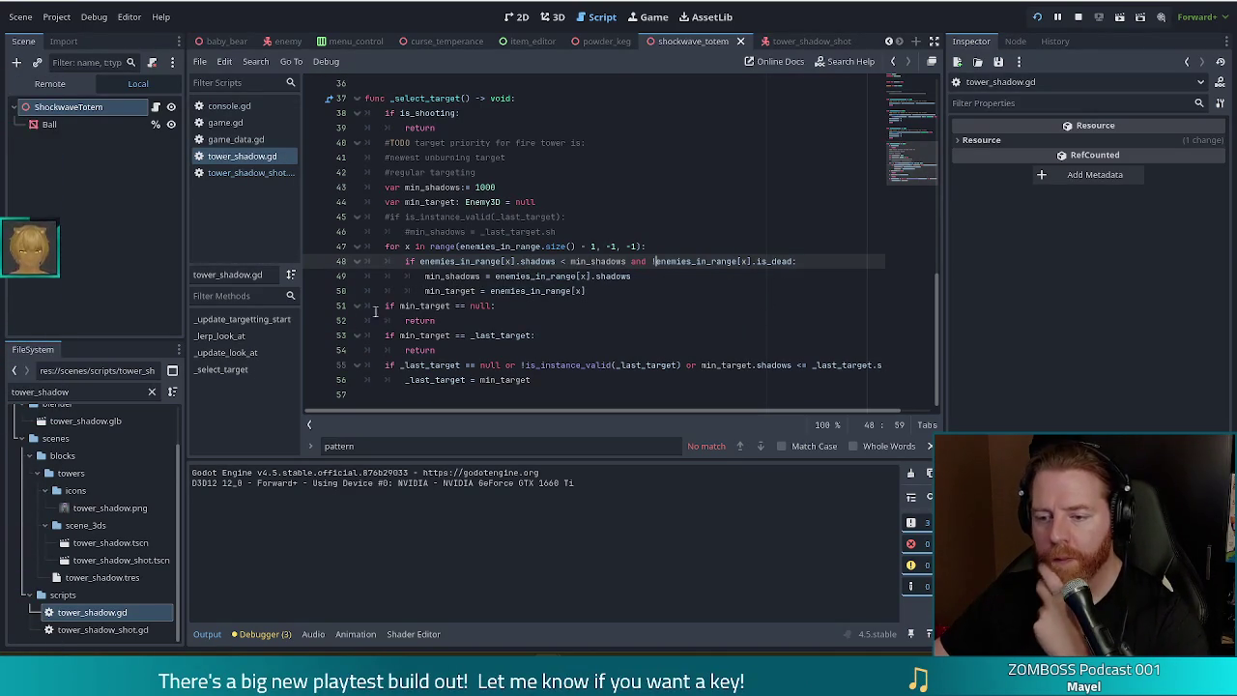
Step: Review the null-target check, the return, and the _last_target comparison on lines 51–53
click(436, 305)
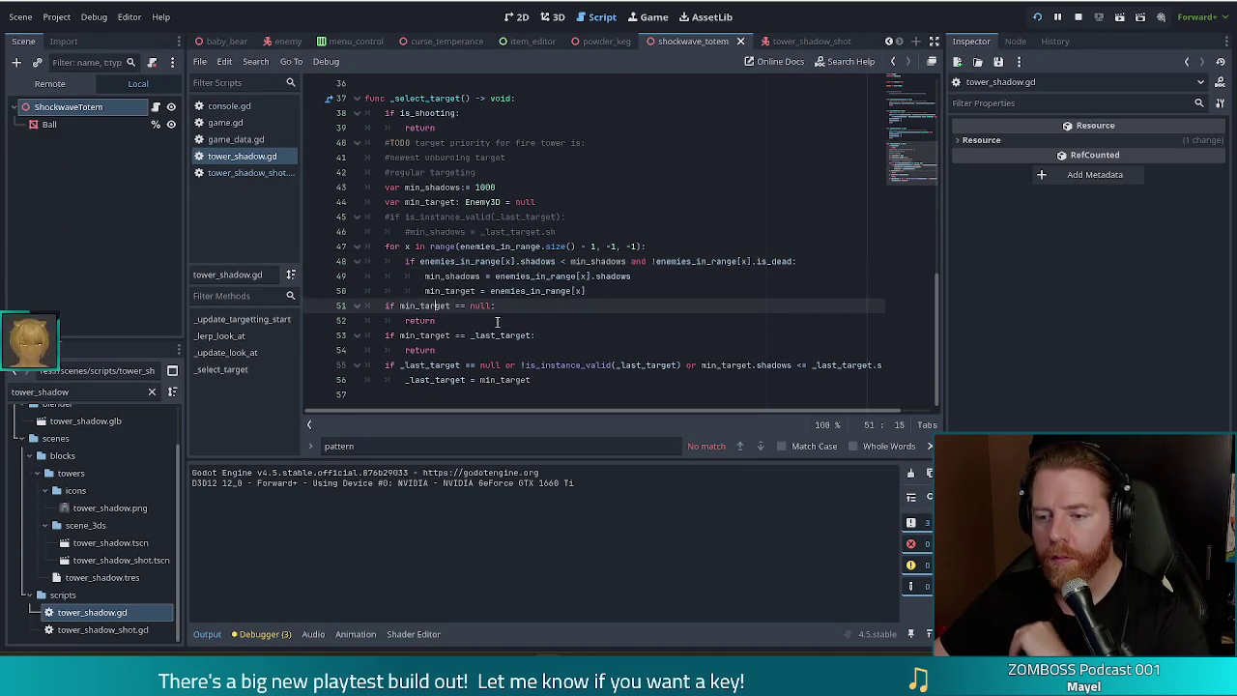
click(435, 320)
click(548, 262)
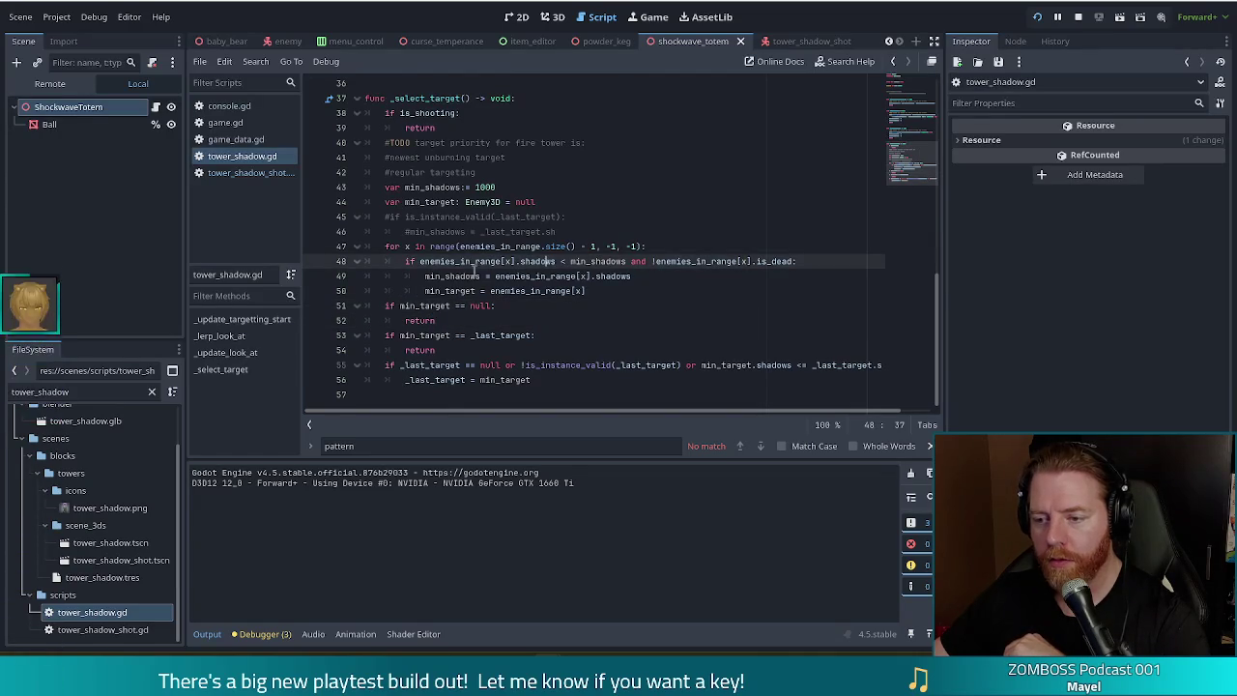
click(426, 305)
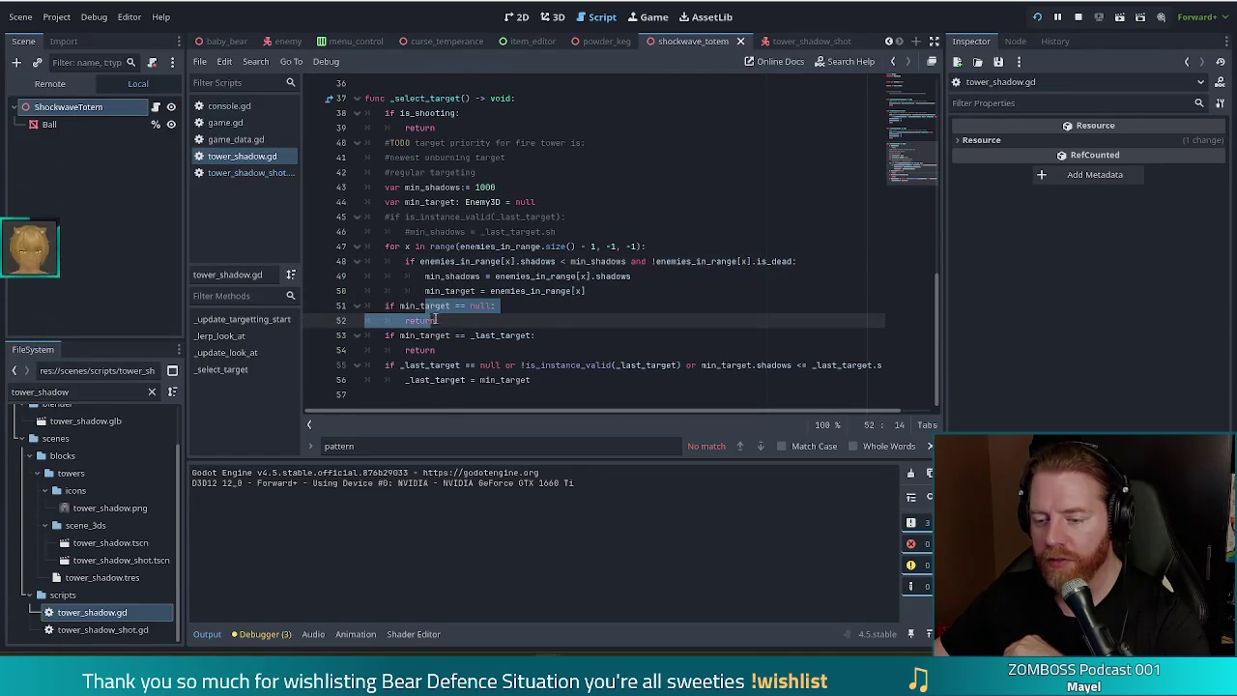
click(437, 335)
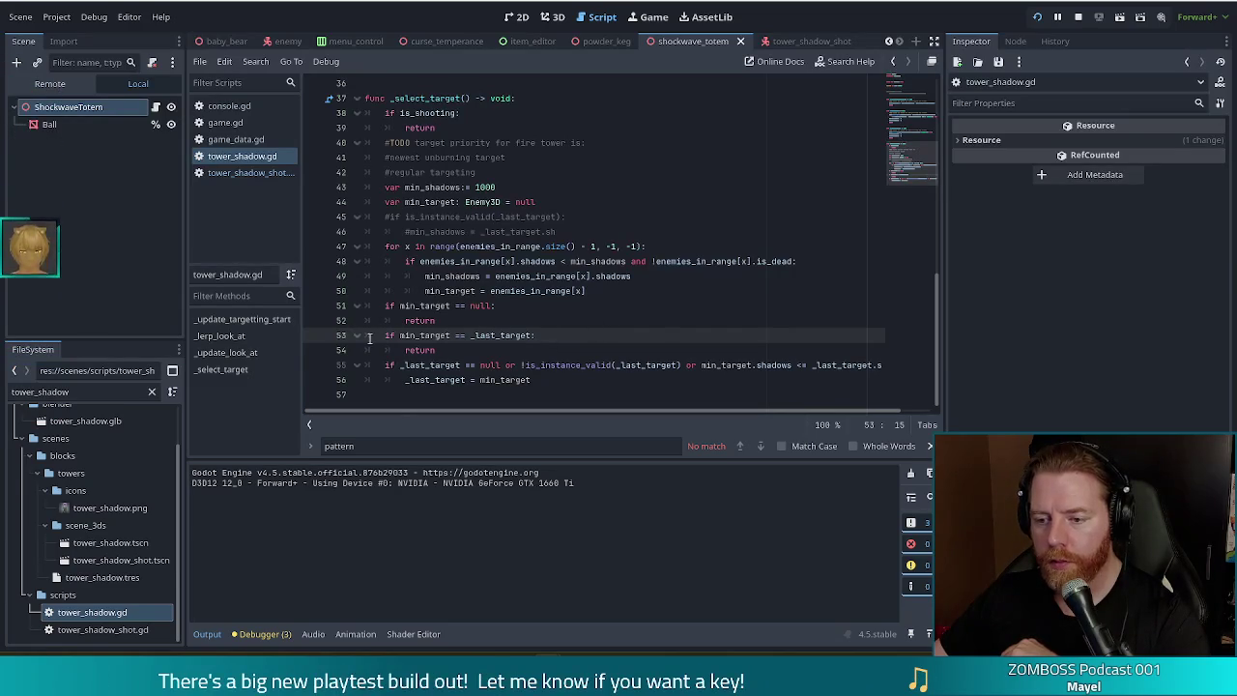
drag(425, 336, 526, 335)
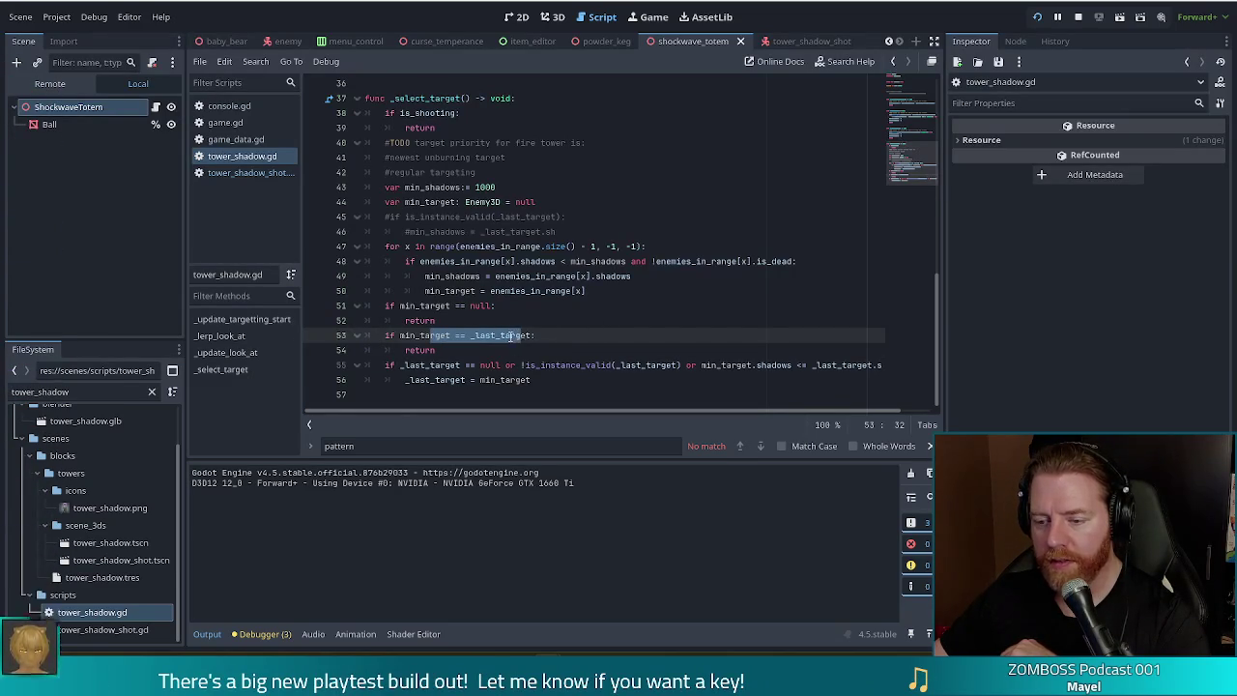
click(512, 335)
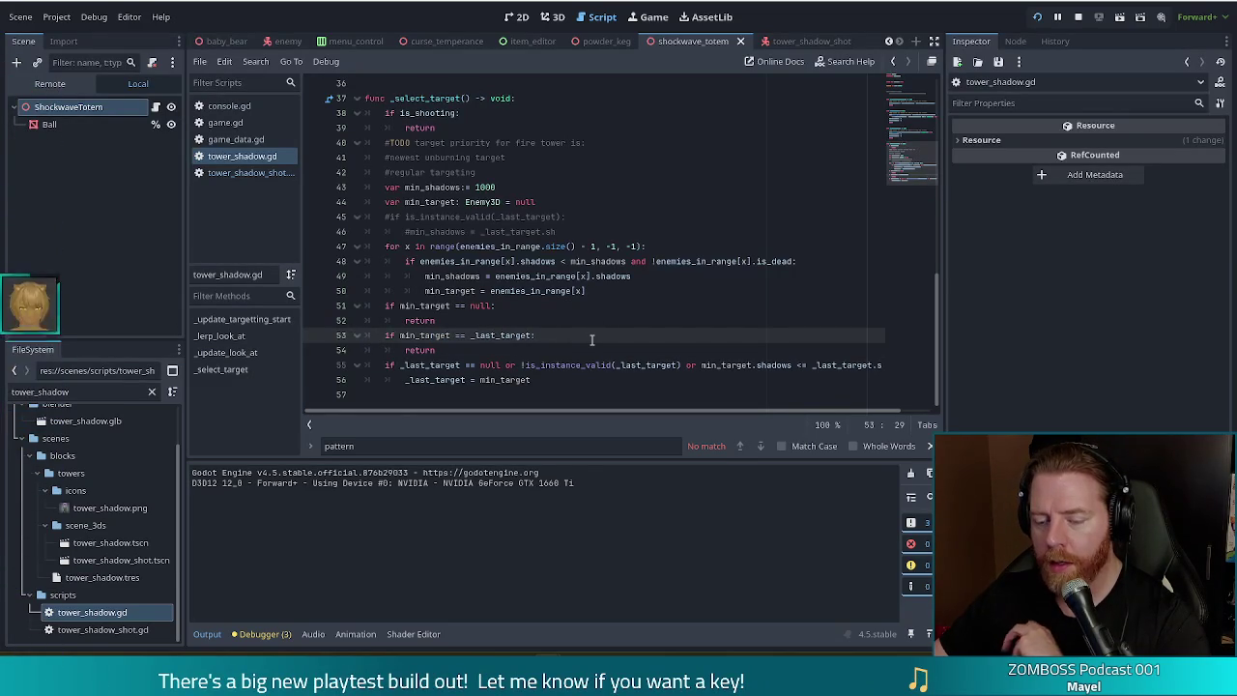
Step: Insert a new line after line 39's early return, starting with _last_target
click(436, 129)
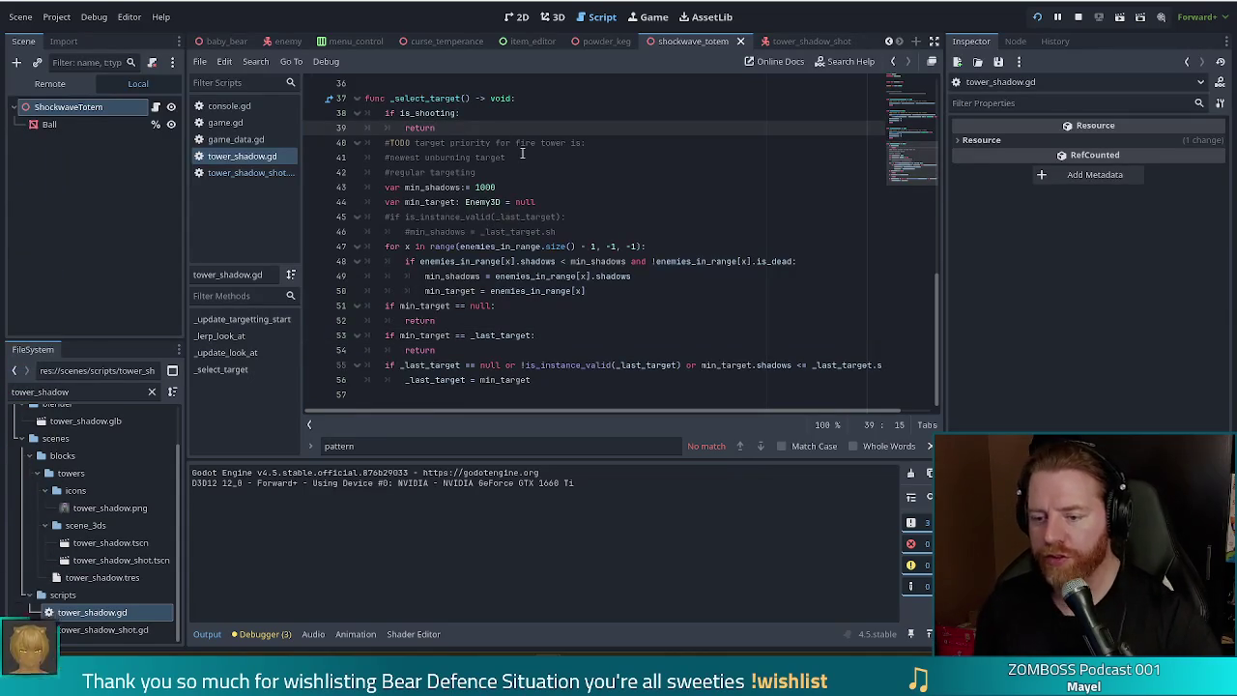
key(Return)
key(BackSpace)
text(if)
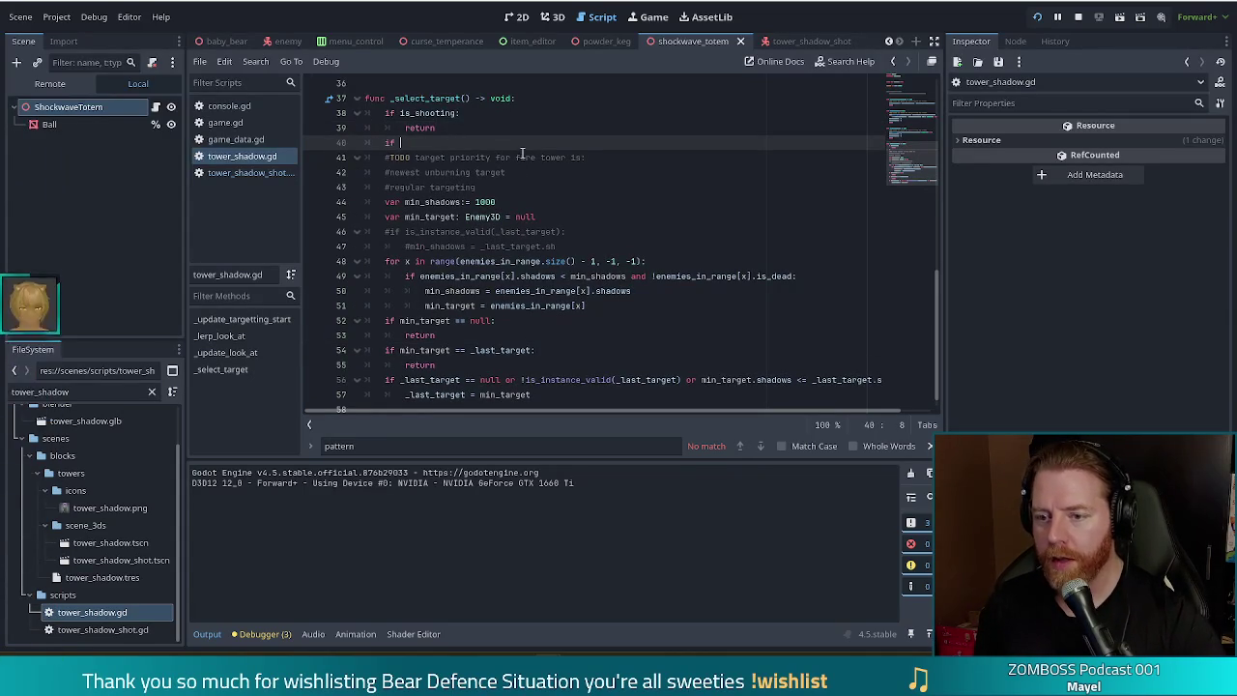
text(las)
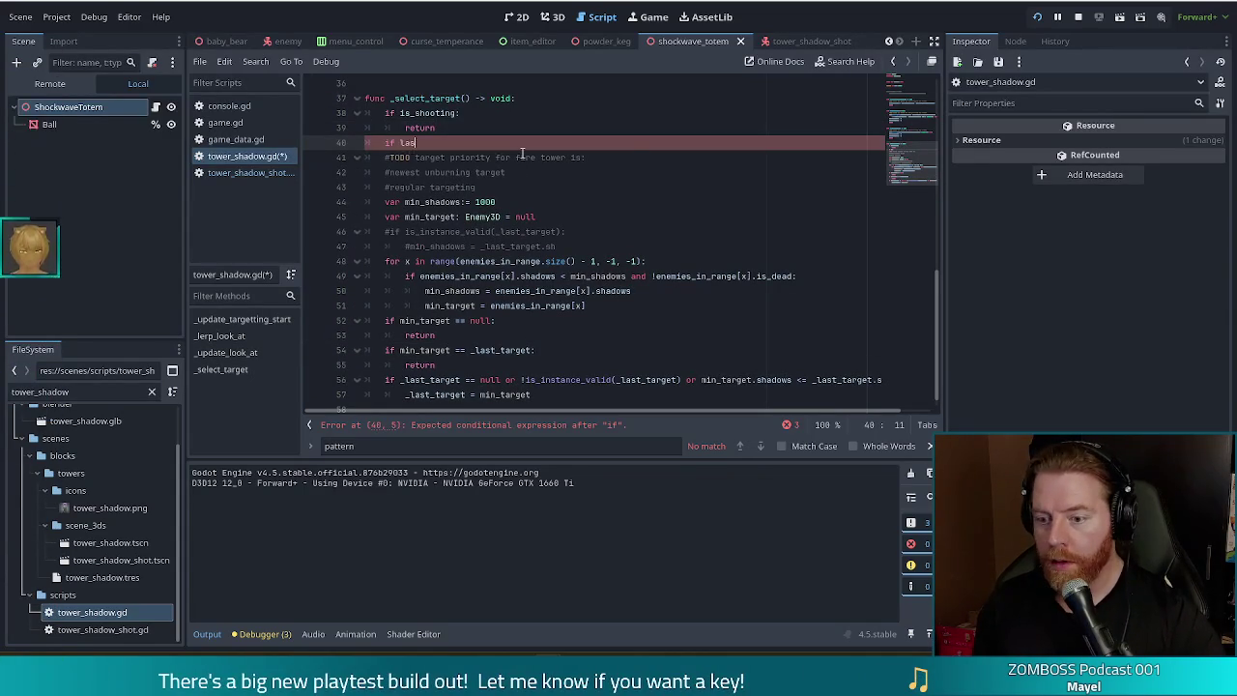
text(t)
key(BackSpace)
key(BackSpace)
key(BackSpace)
text(_last)
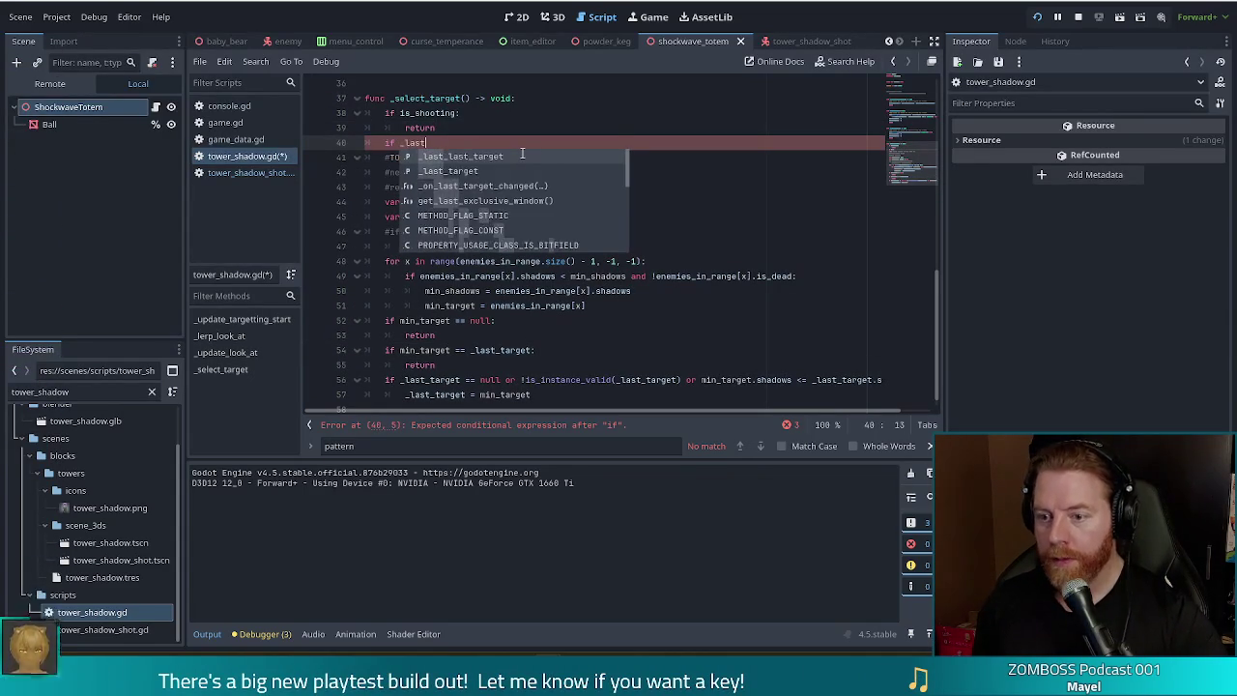
key(Down)
key(Return)
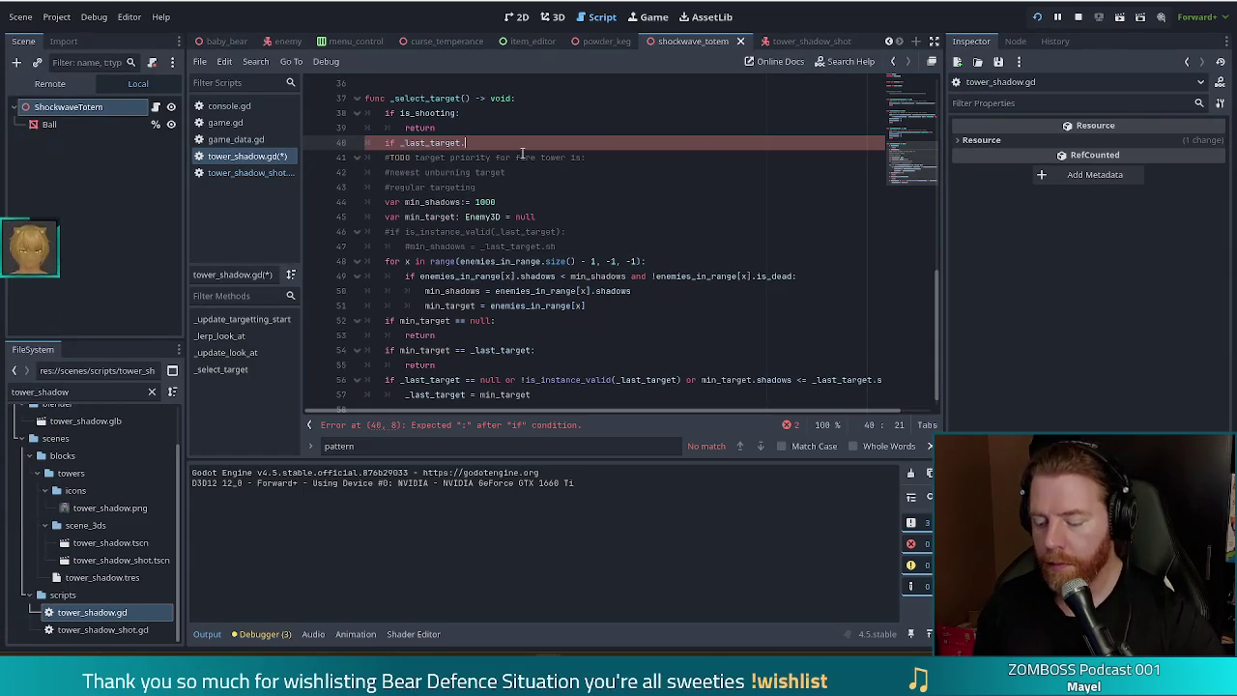
Step: Complete 'if _last_target is Enemy3D and _last_target.is_dead:' and begin a _last_target assignment below
text(is_dea)
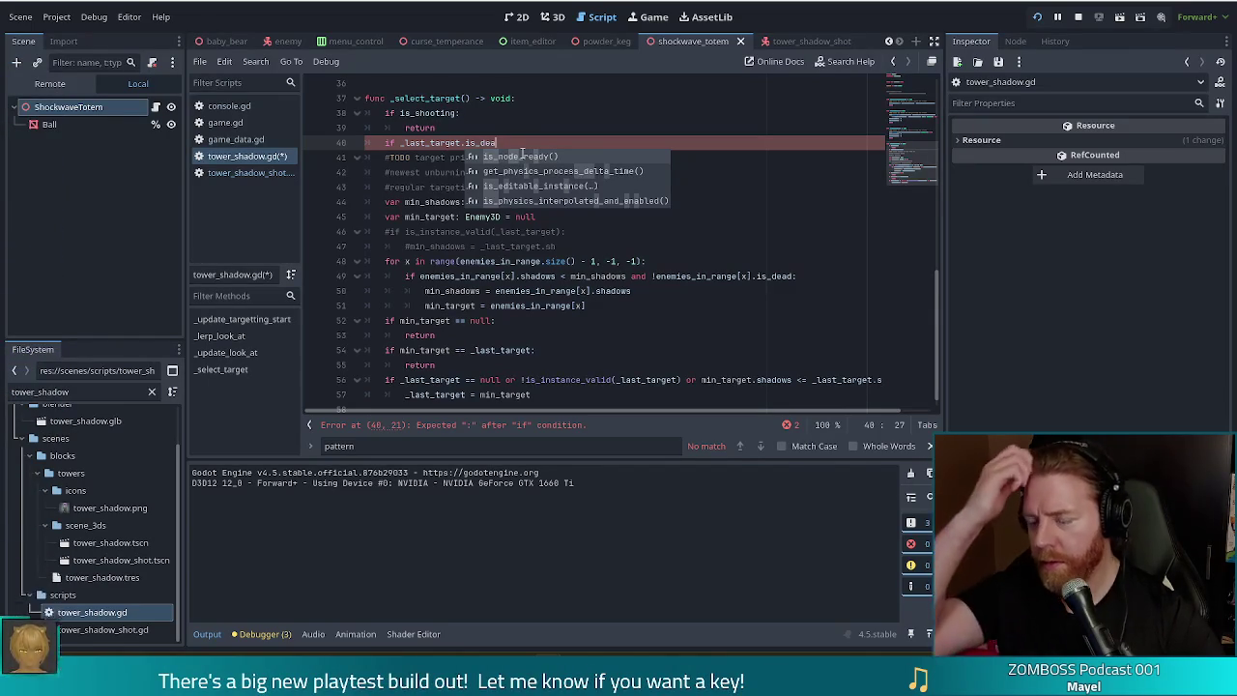
key(BackSpace)
key(BackSpace)
key(BackSpace)
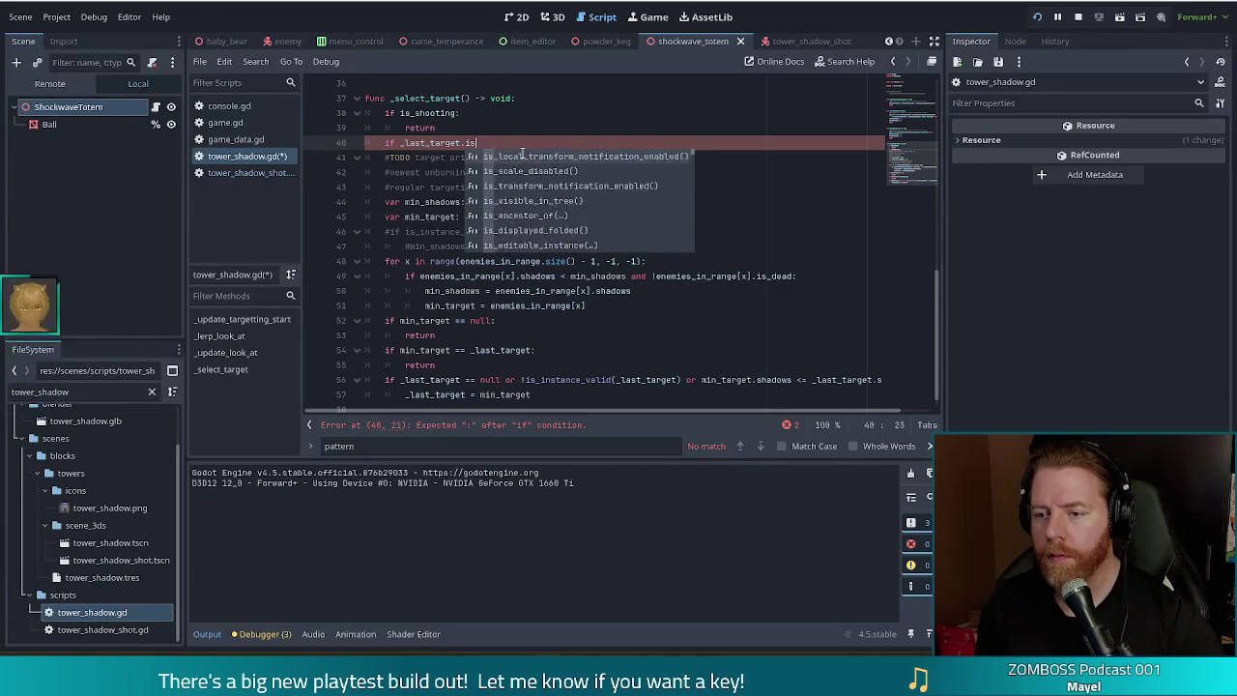
text(is Enemy3D and)
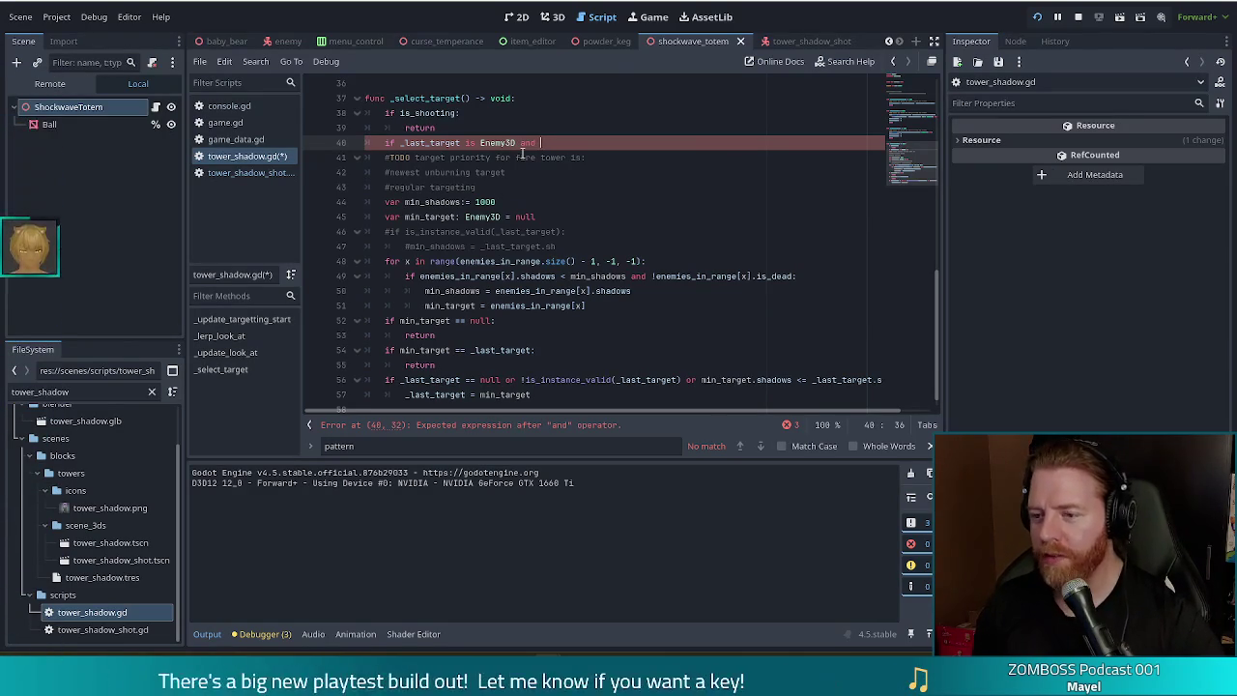
text(last_target.is_dead)
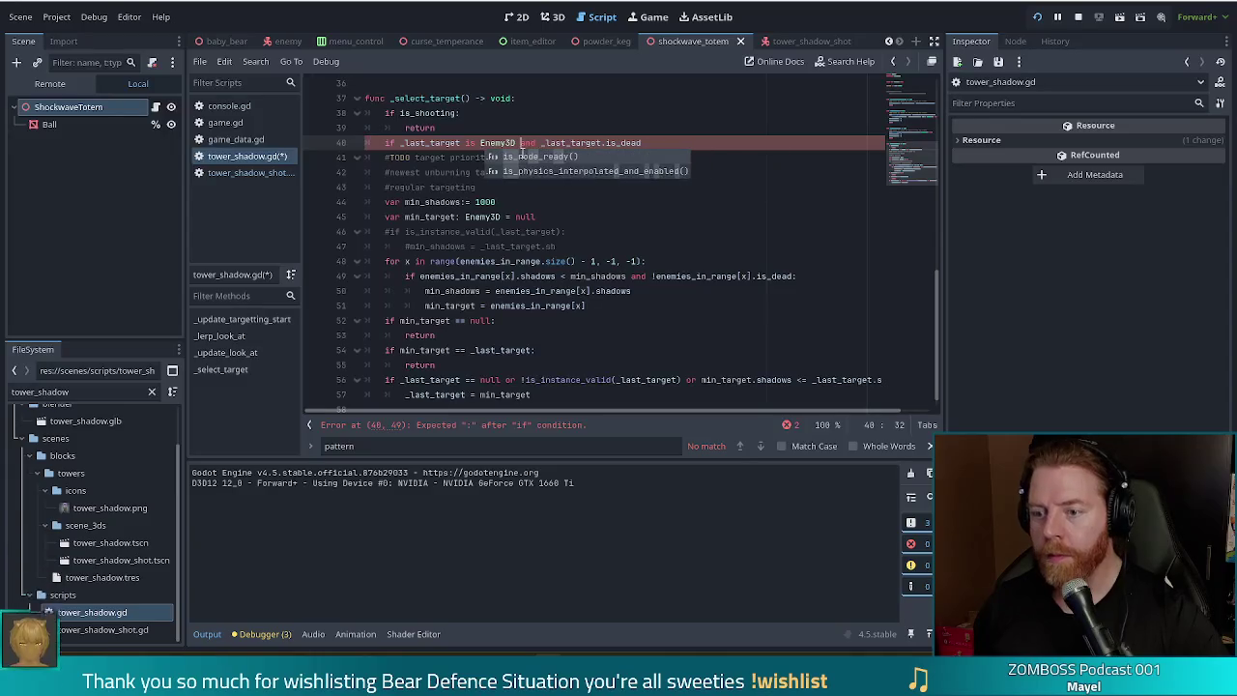
key(ctrl+Left)
key(ctrl+Left)
key(ctrl+Left)
text(!)
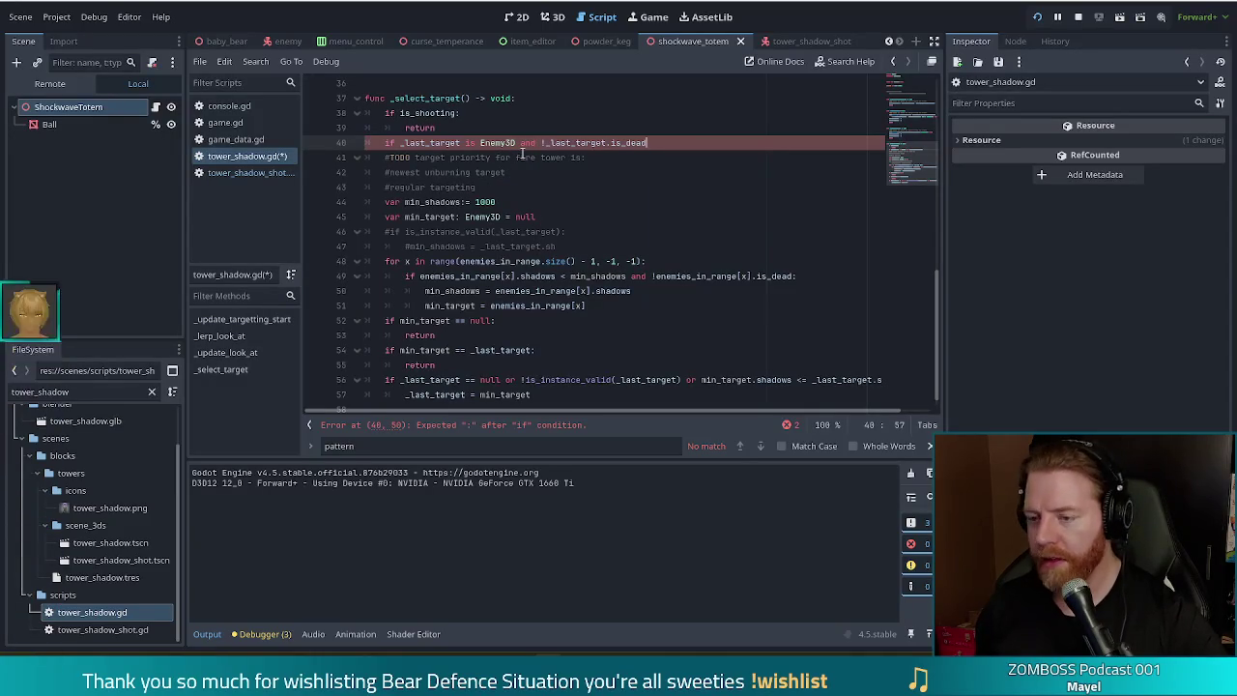
text(:)
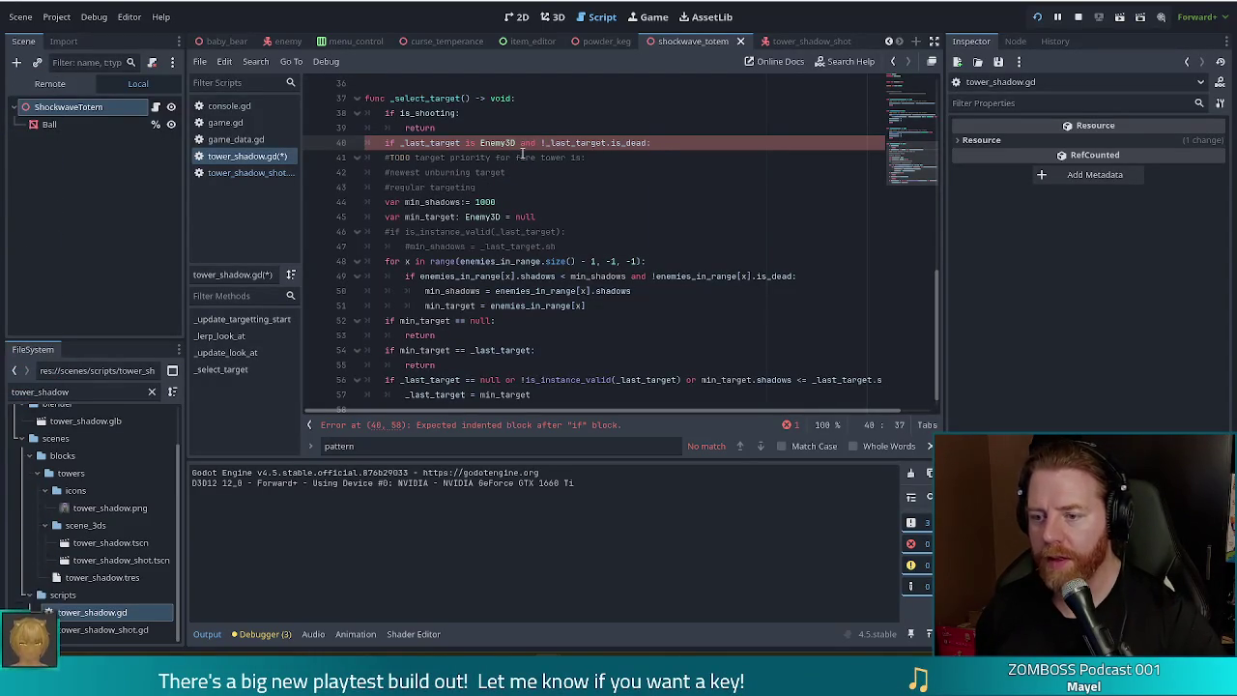
key(Return)
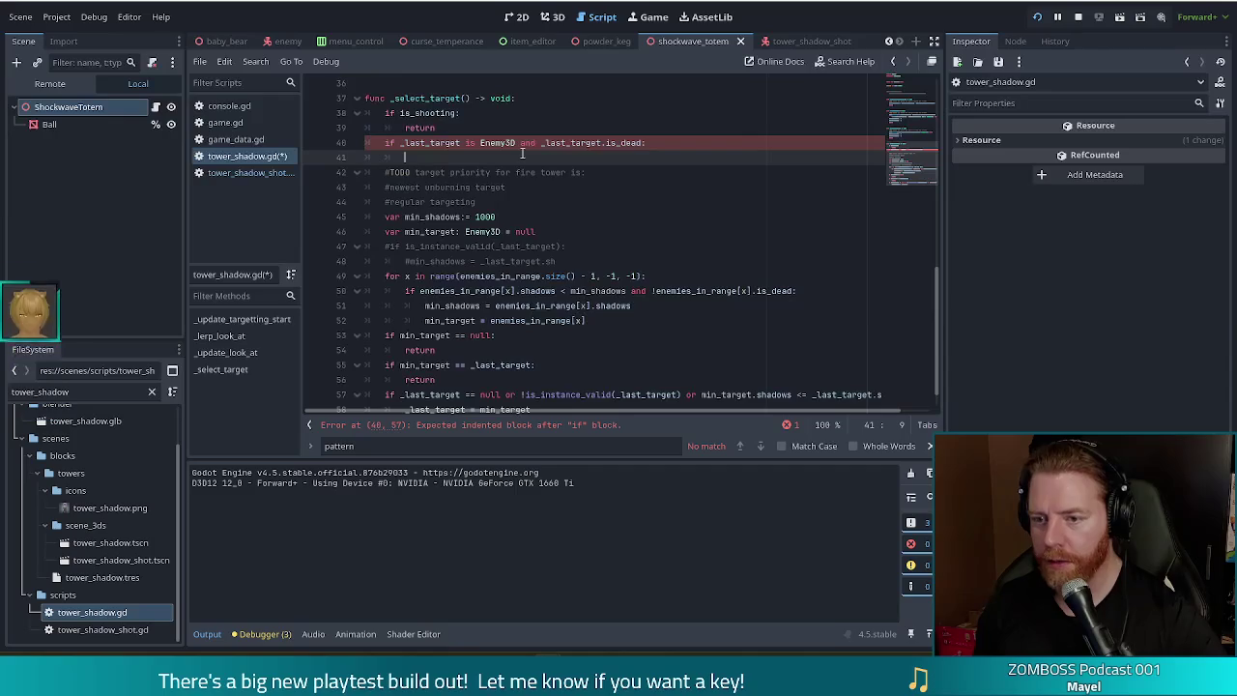
text(_last)
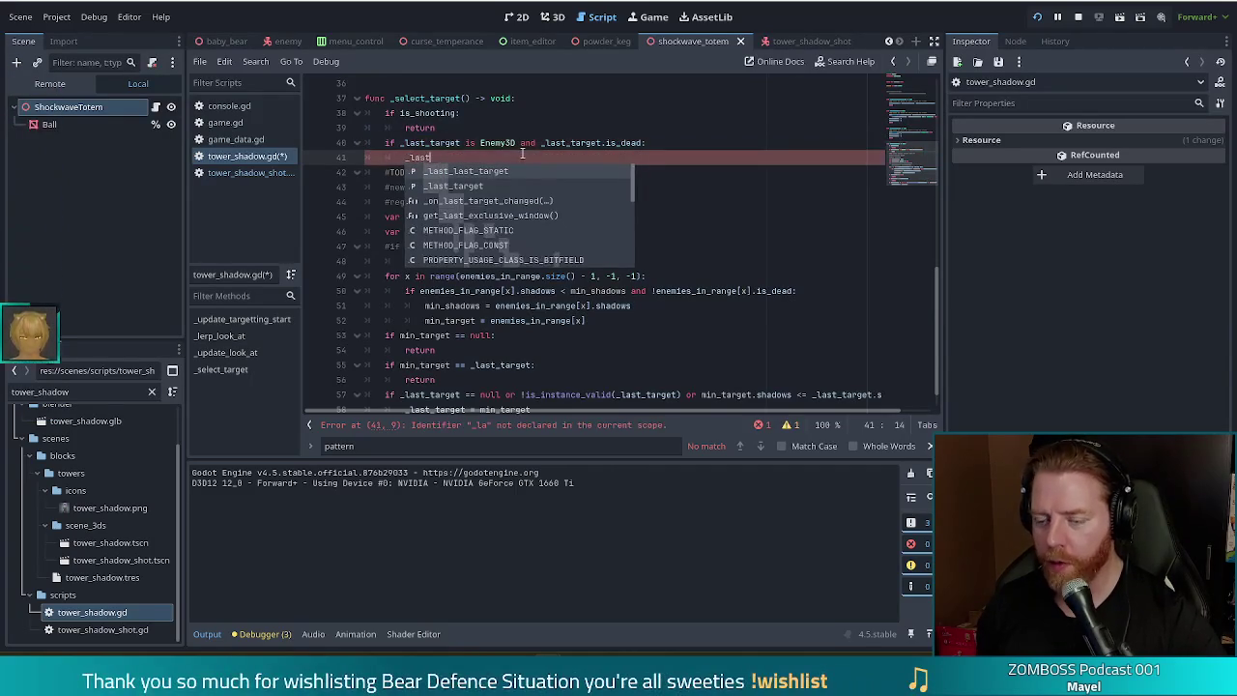
key(Return)
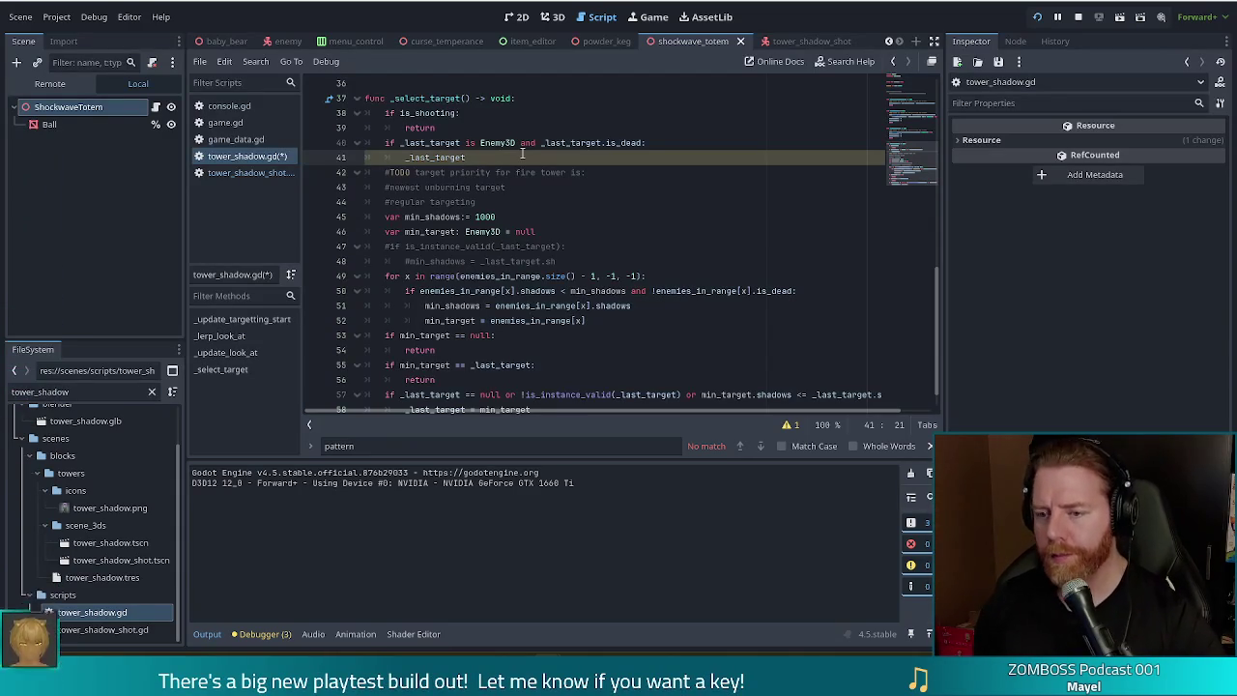
Step: Save the _last_target reset and put the caret at the start of line 40's condition
text( = null)
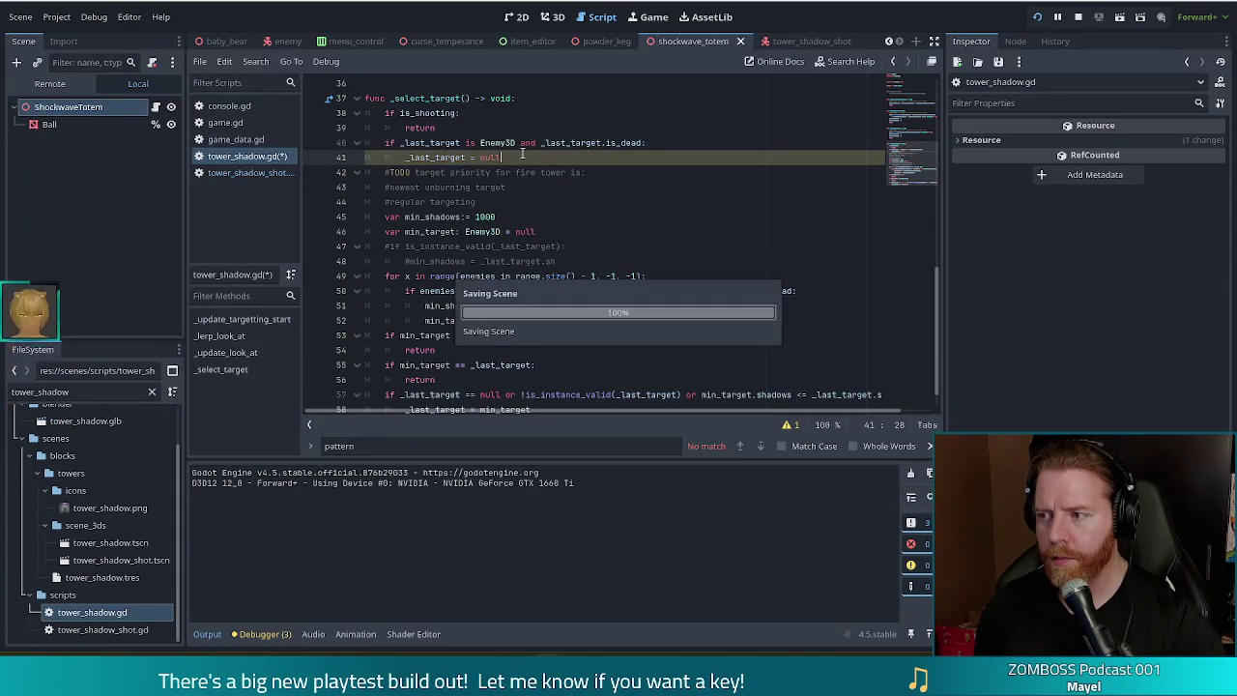
key(ctrl+s)
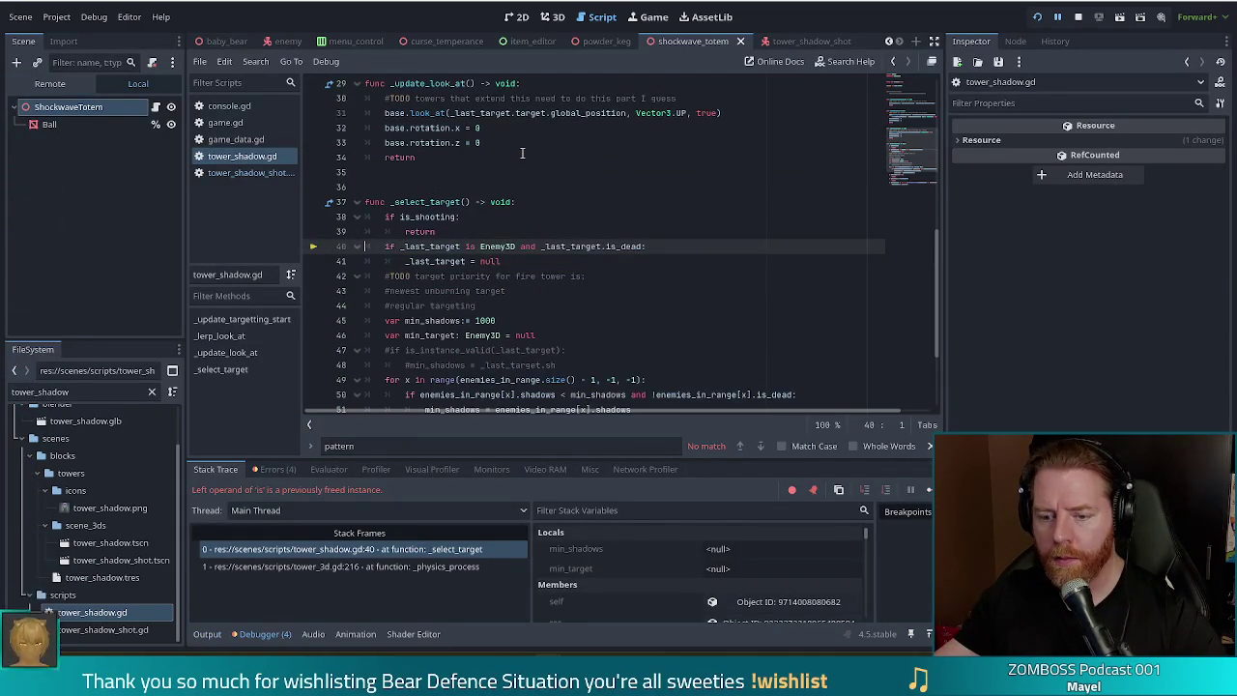
double_click(405, 246)
click(423, 247)
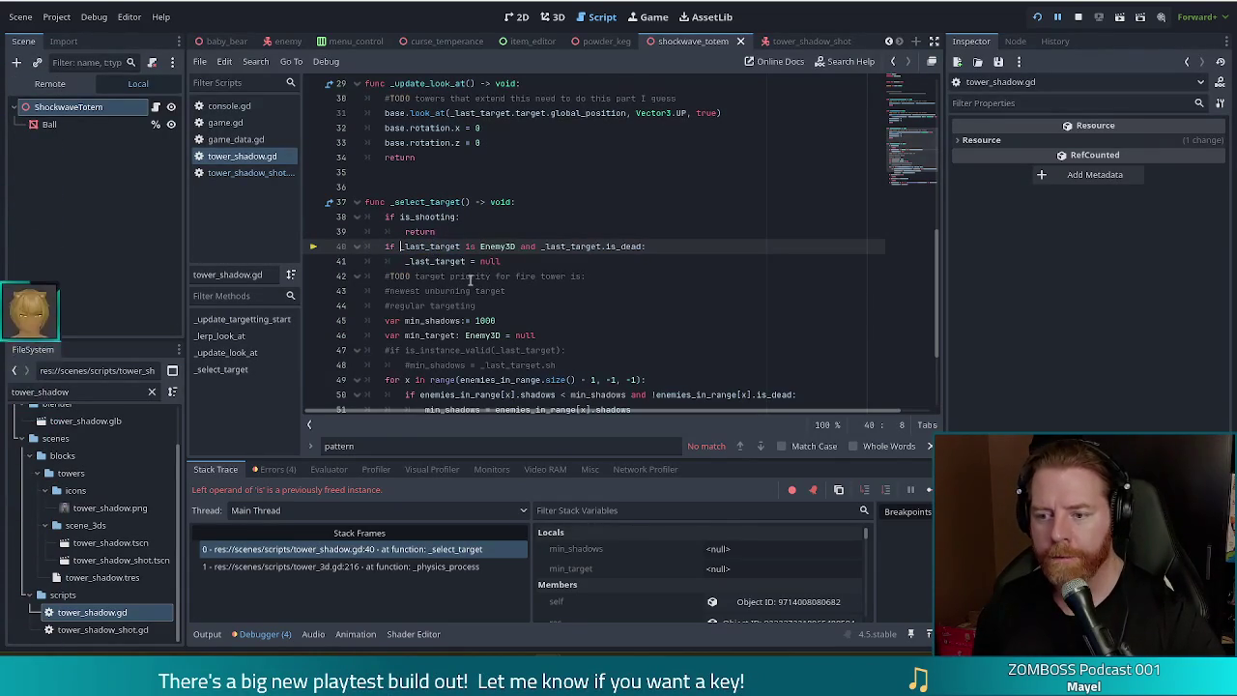
Step: Prefix the condition with 'is_instance_valid(_last_target) and ' and save the script
text(is)
key(BackSpace)
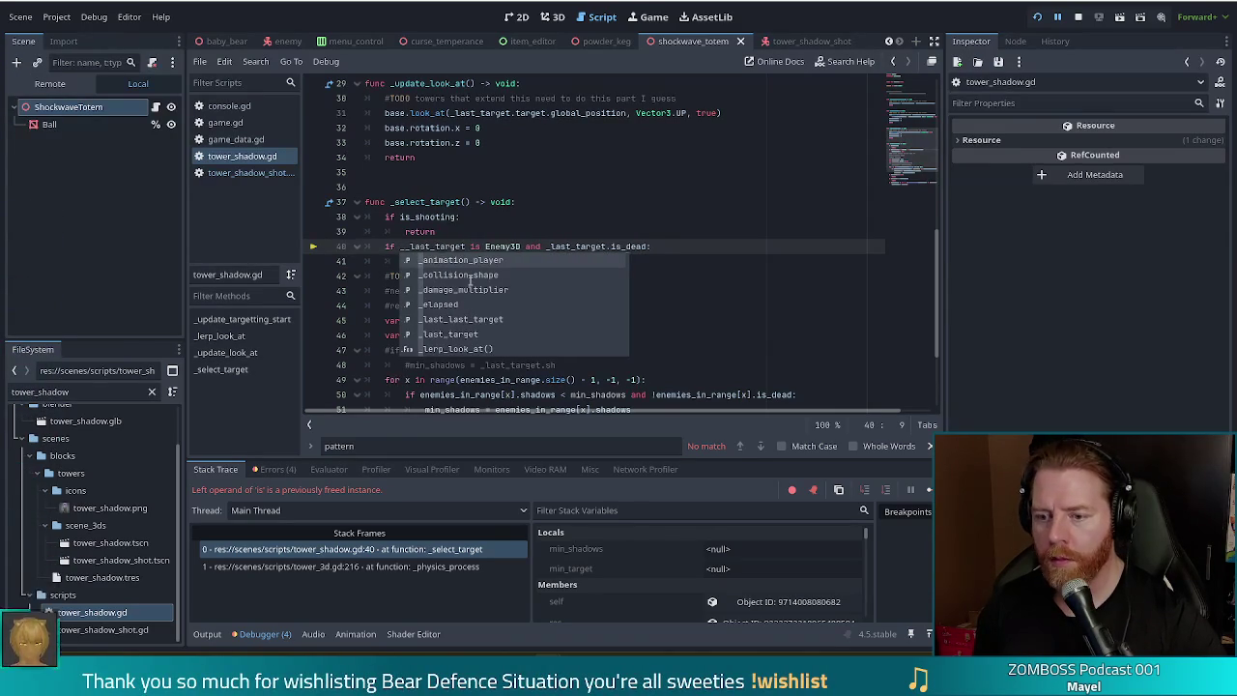
text(last)
click(471, 276)
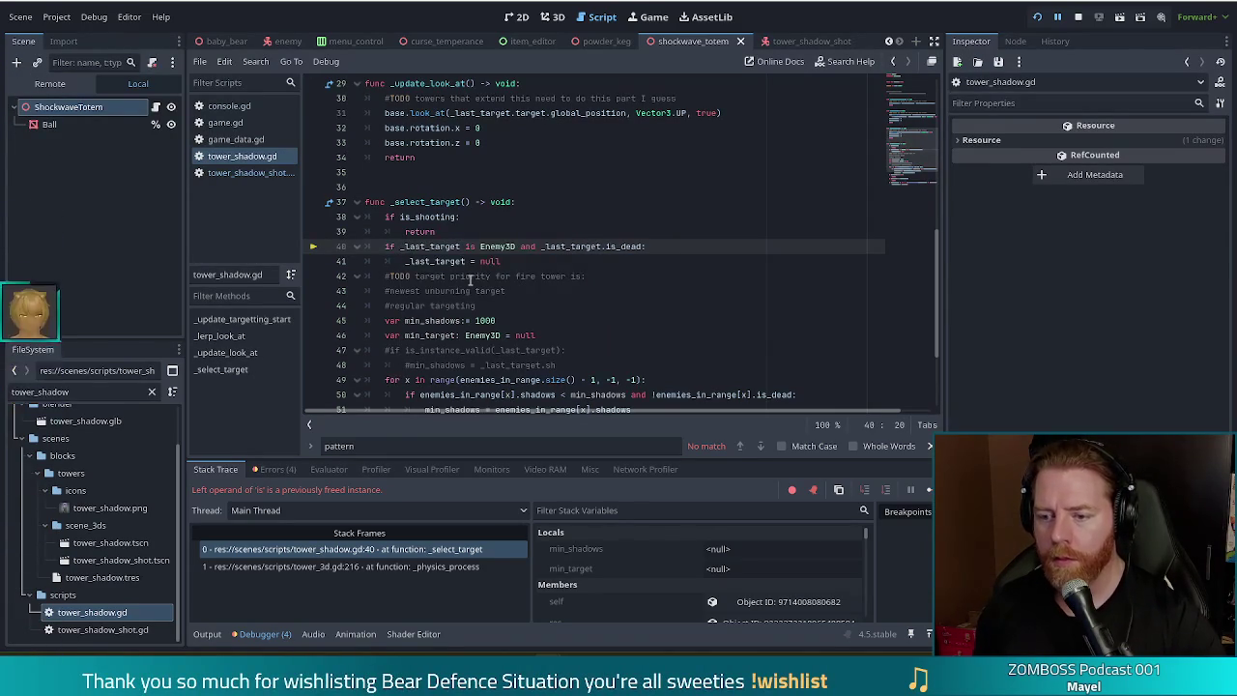
key(ctrl+Left)
text(is)
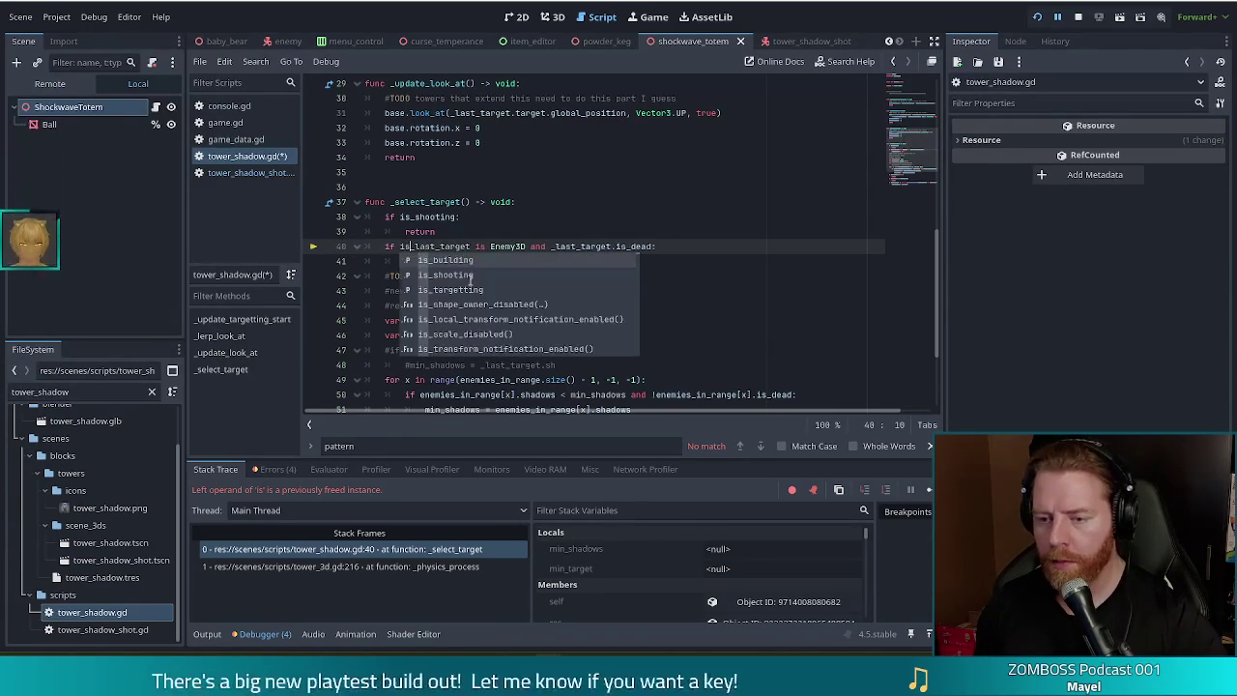
text(_inst)
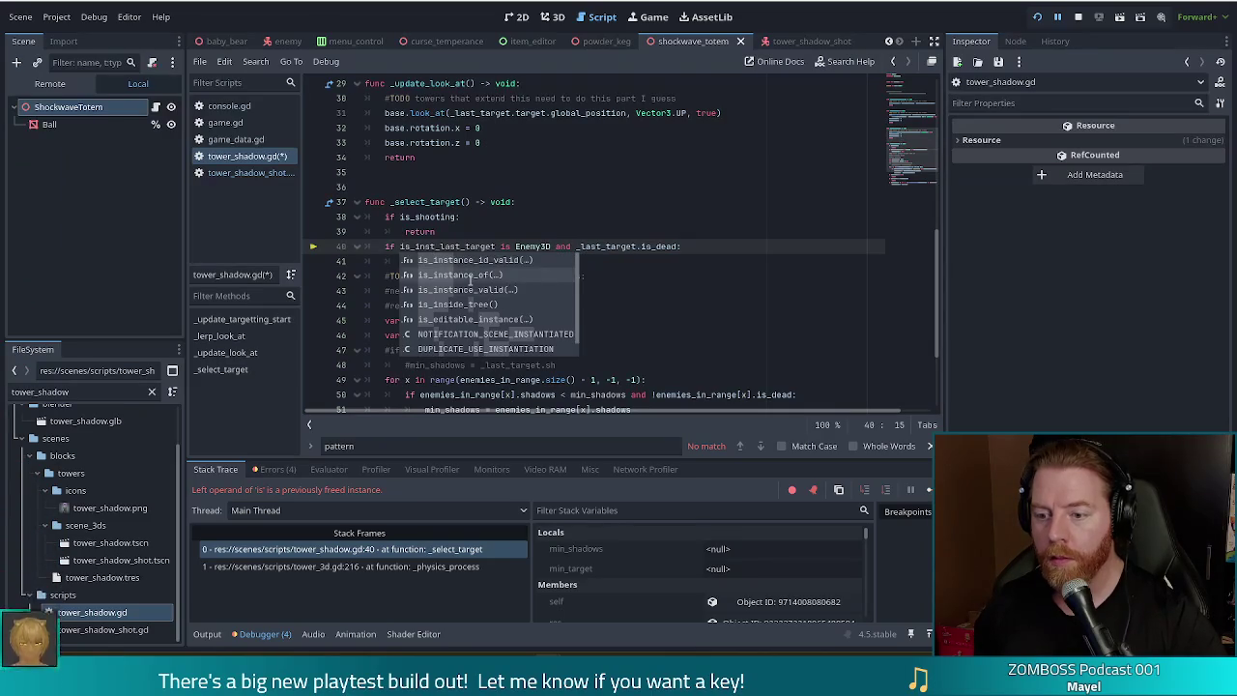
click(471, 283)
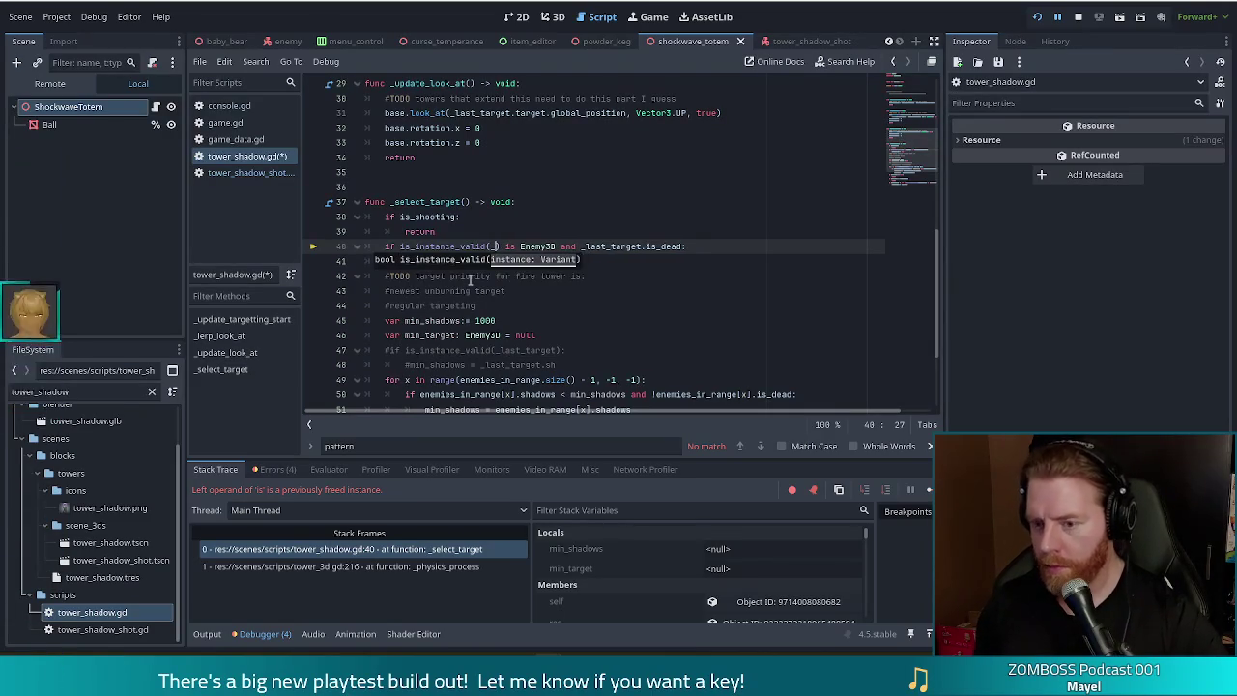
text(_last_target)
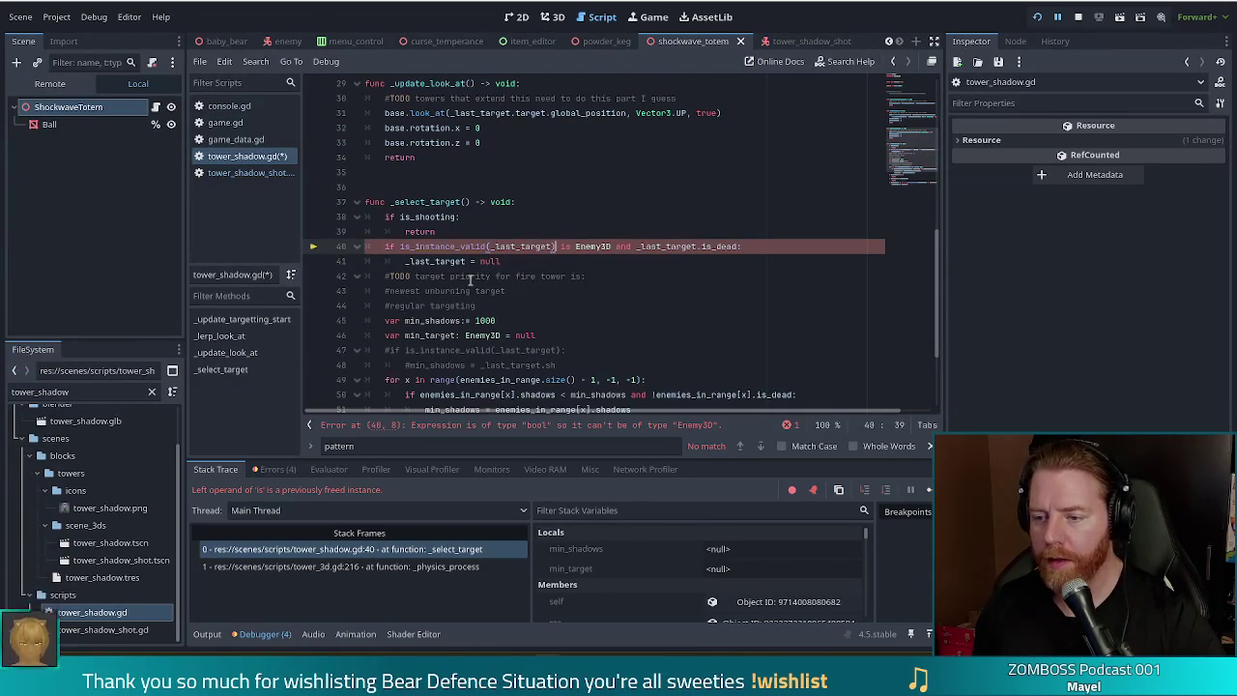
text(_li)
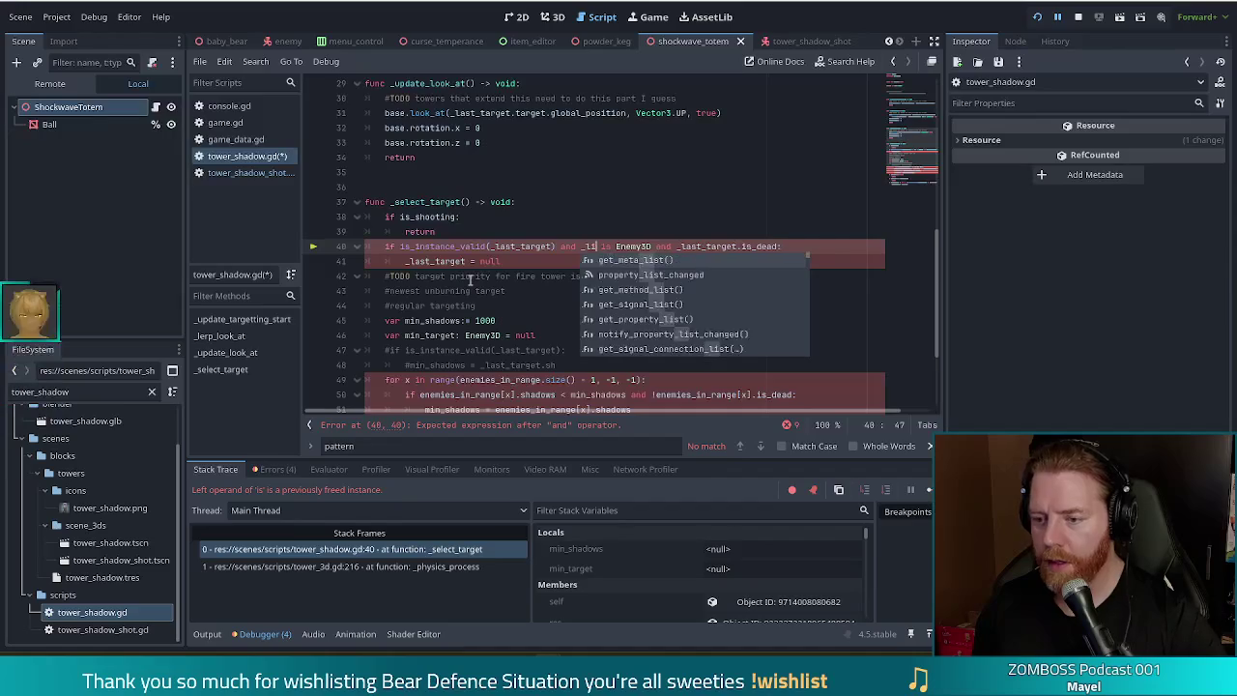
text(st_target)
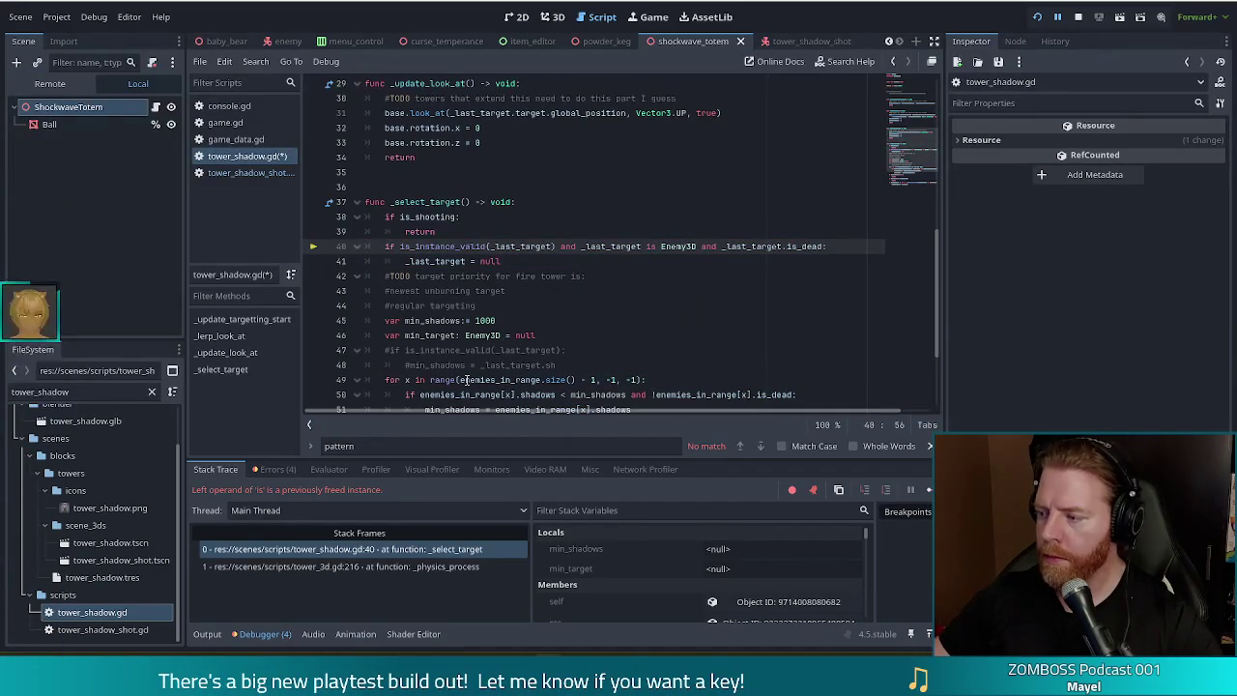
mouse_move(464, 380)
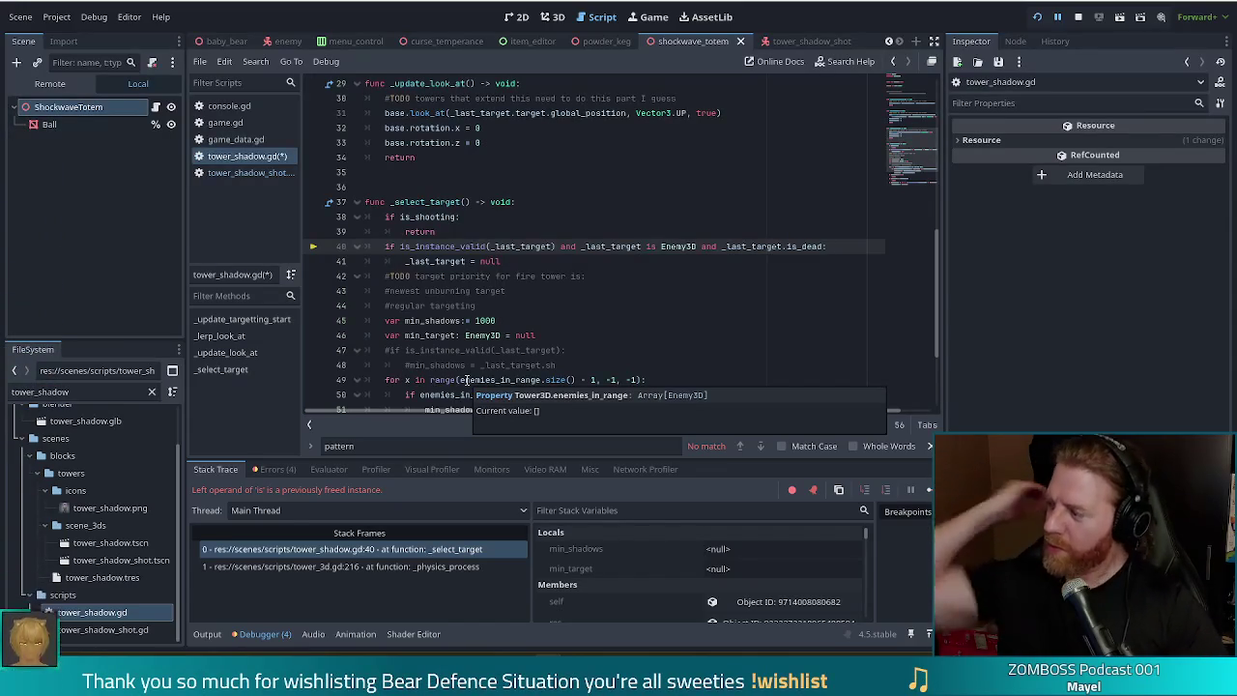
click(724, 247)
key(ctrl+s)
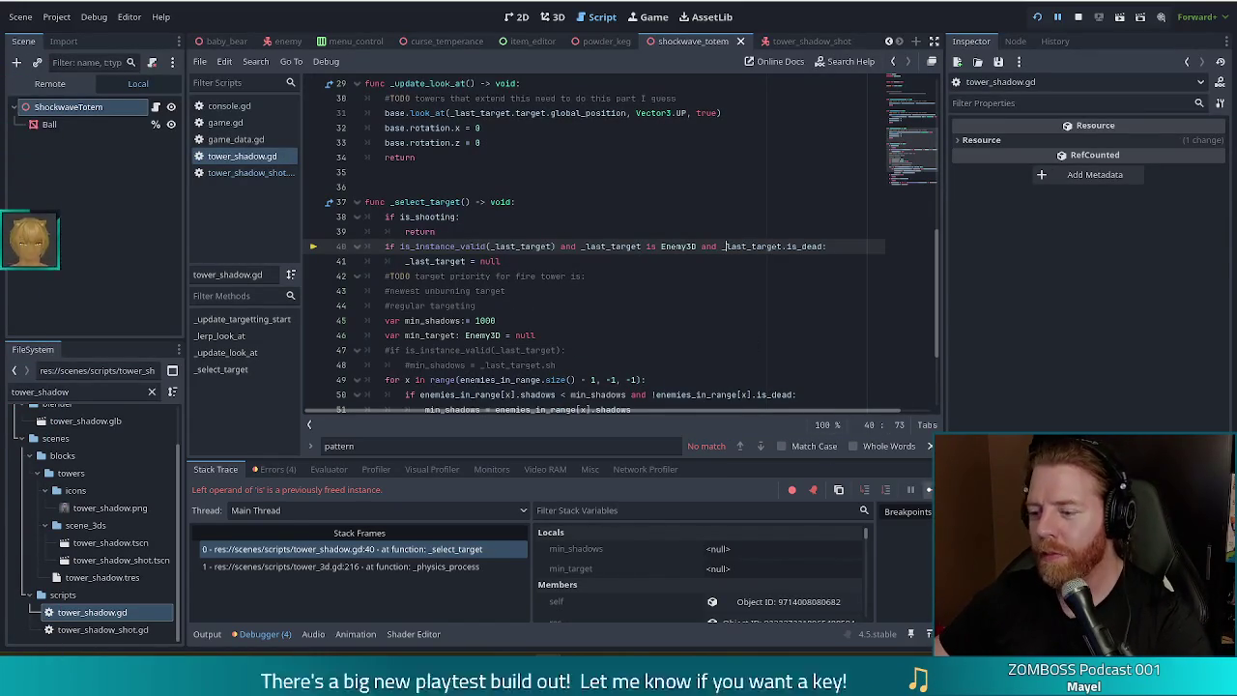
Step: Resume the game and upgrade the Shadow Tower to Level 2, raising shots from 0 to 3
click(928, 490)
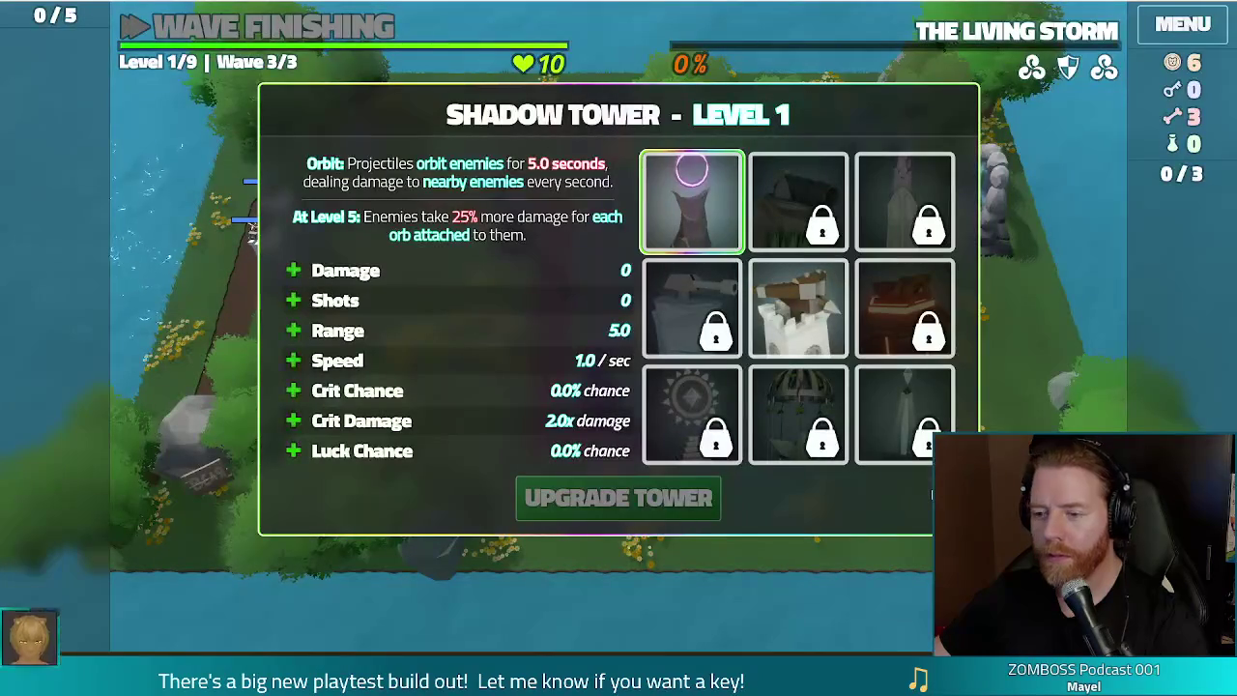
click(319, 300)
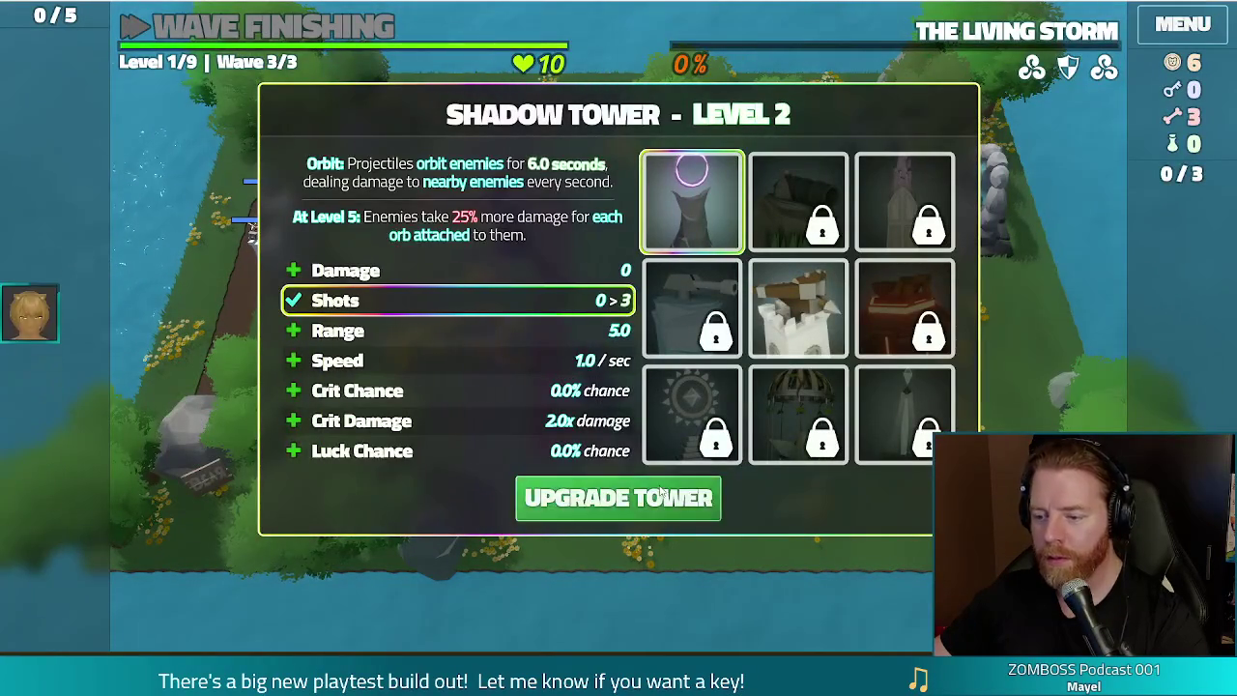
click(536, 503)
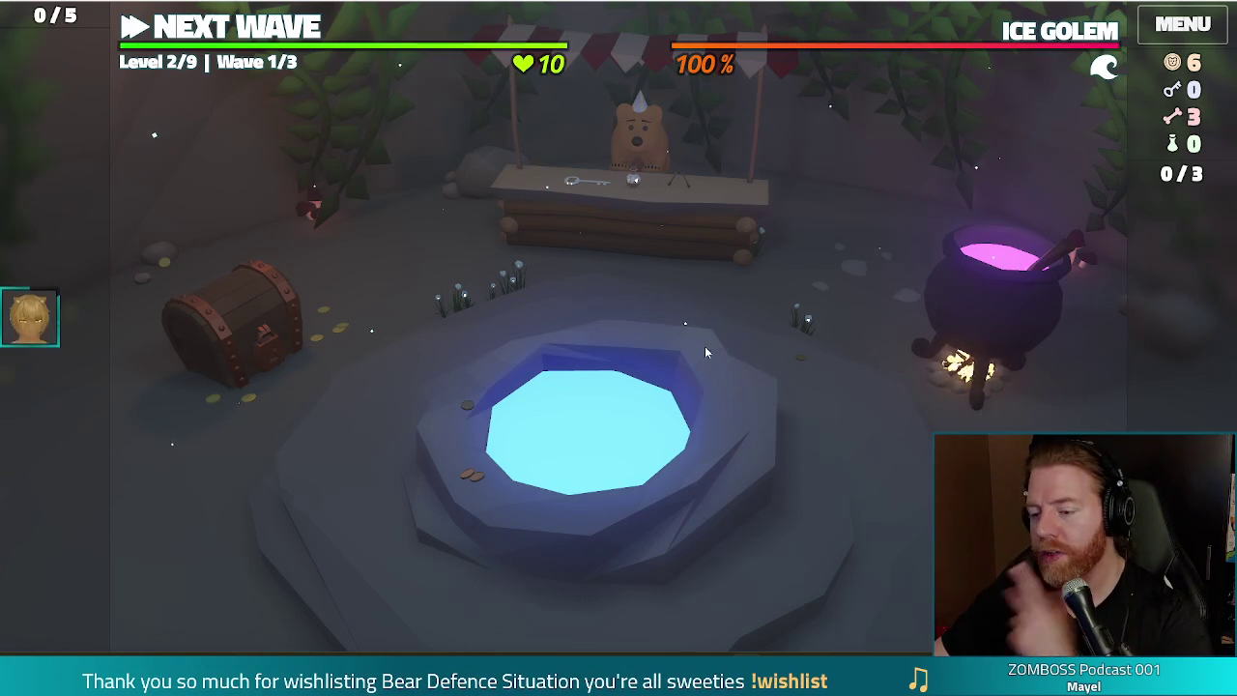
Step: At the Wishing Well, compare Training Wheels with Titanseeker, take Titanseeker, and close the well
click(702, 339)
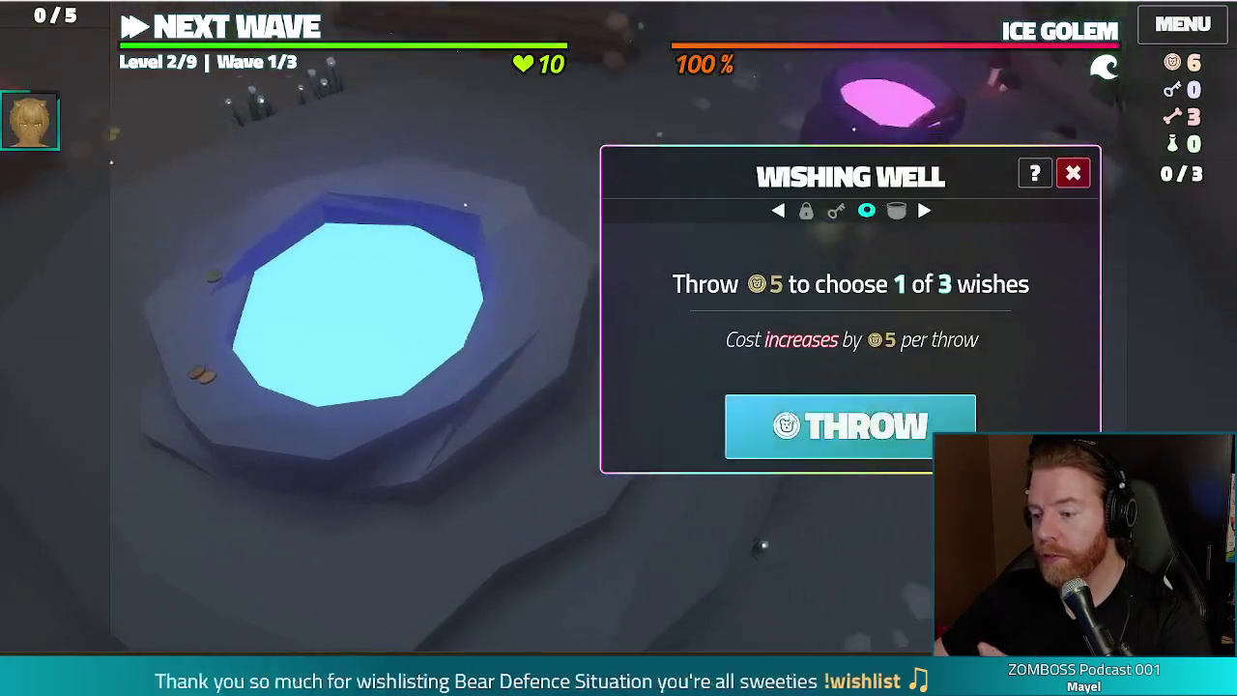
click(831, 426)
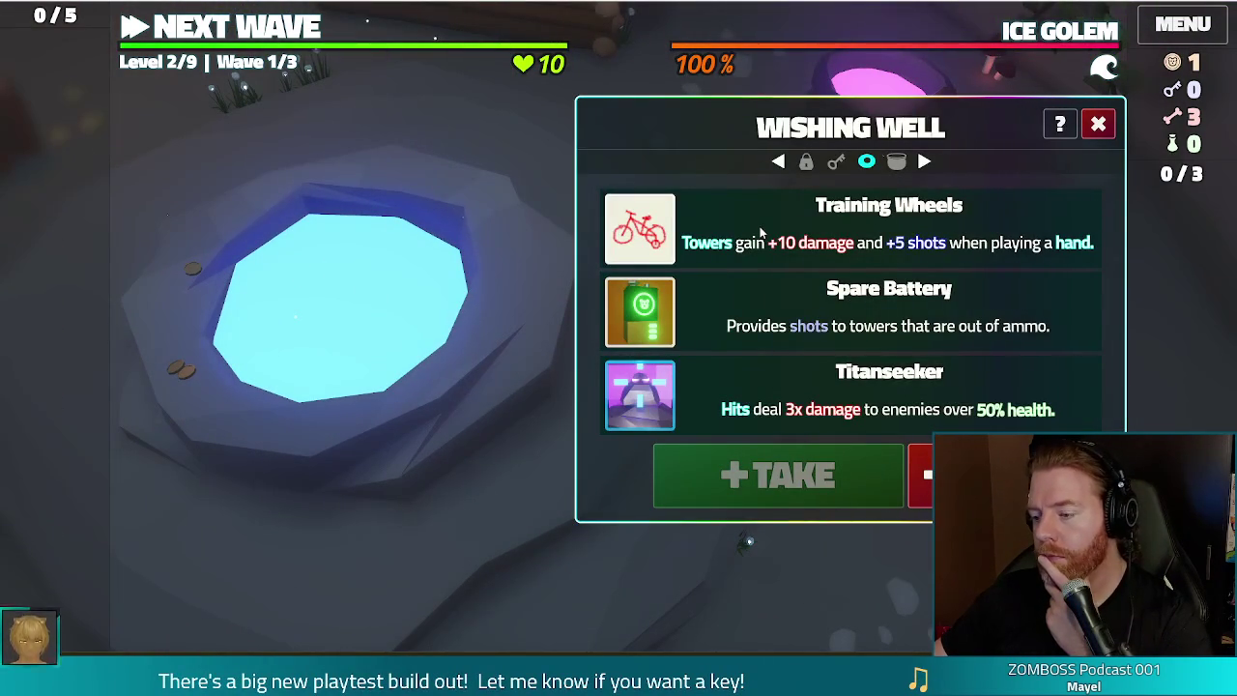
click(774, 405)
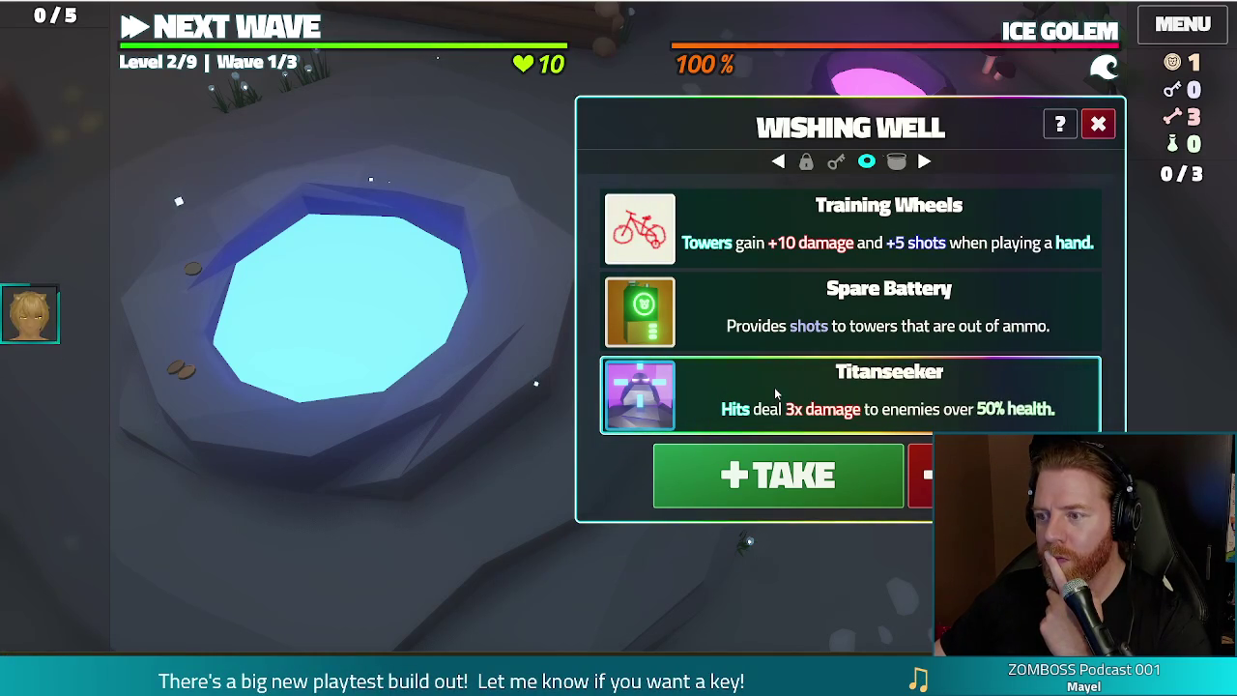
click(754, 237)
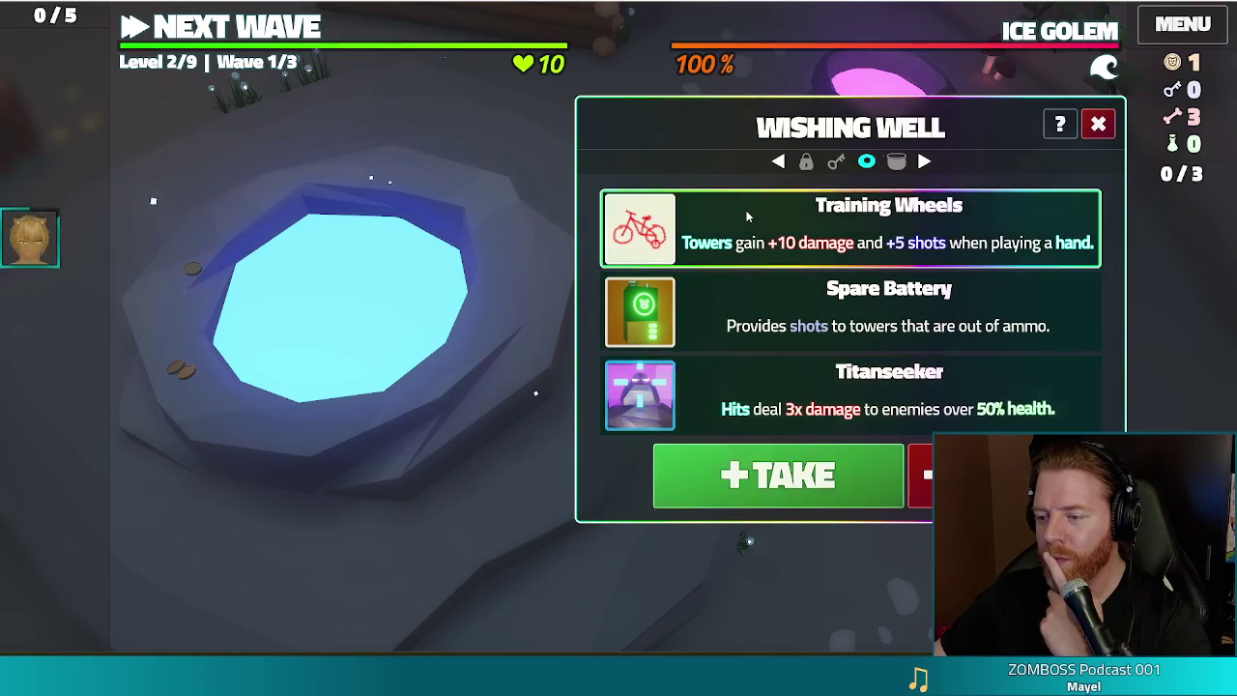
click(757, 396)
click(765, 261)
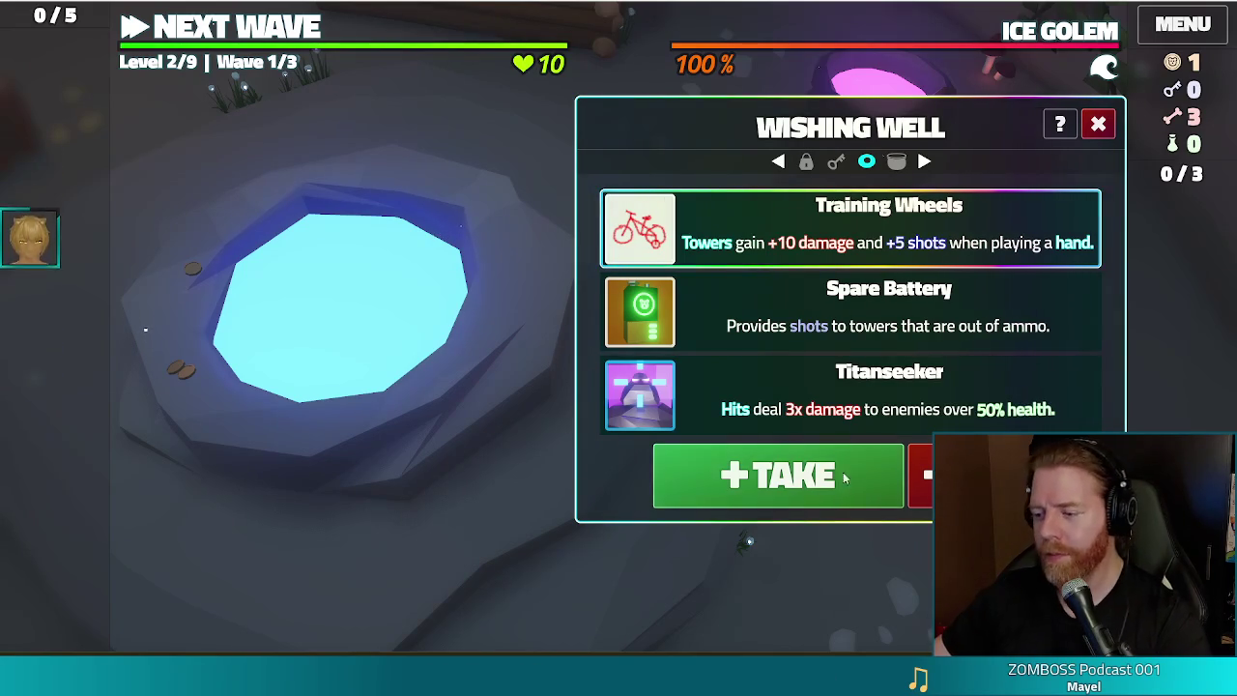
click(762, 428)
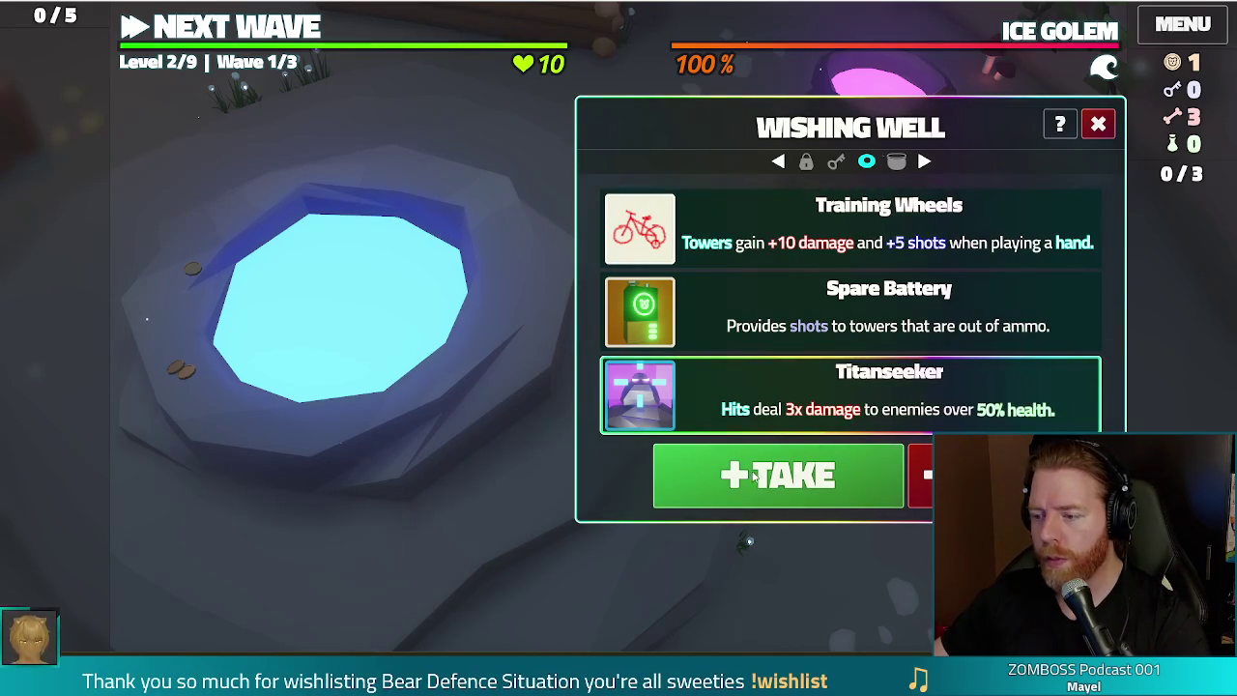
click(751, 475)
click(1073, 174)
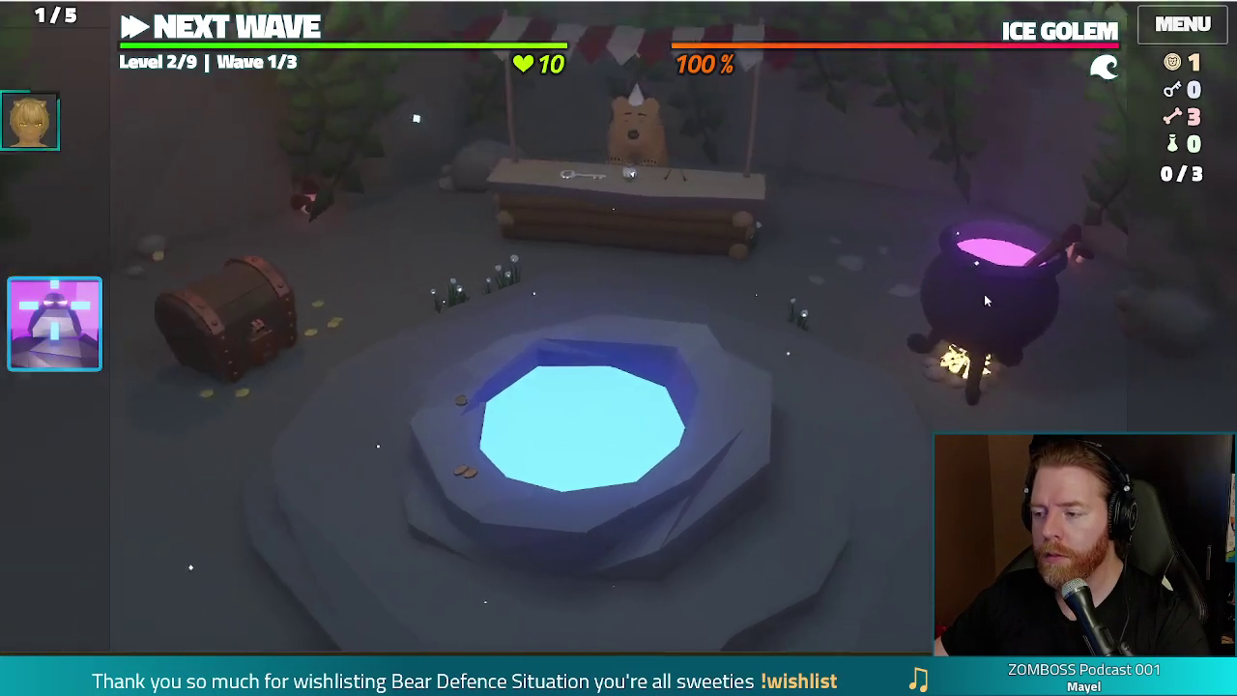
Step: Brew Transmute Material: Sapphire at the Cauldron and apply it to the King of Earth
click(984, 294)
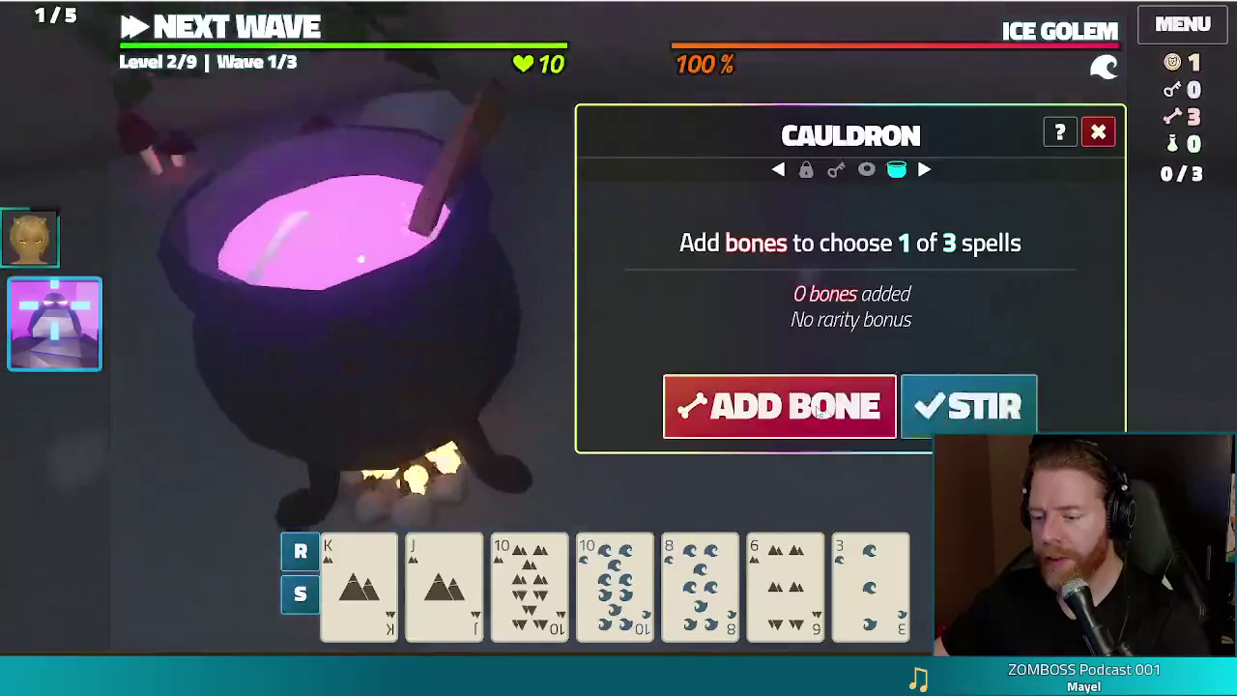
click(779, 406)
click(969, 406)
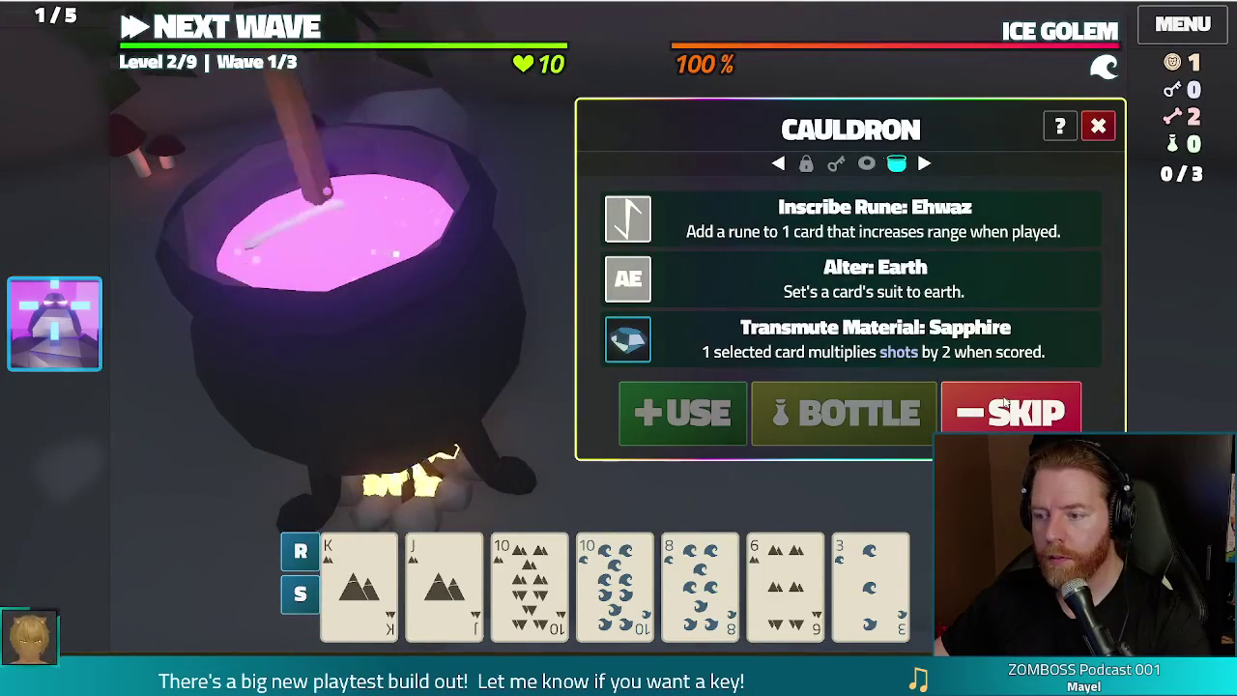
click(358, 580)
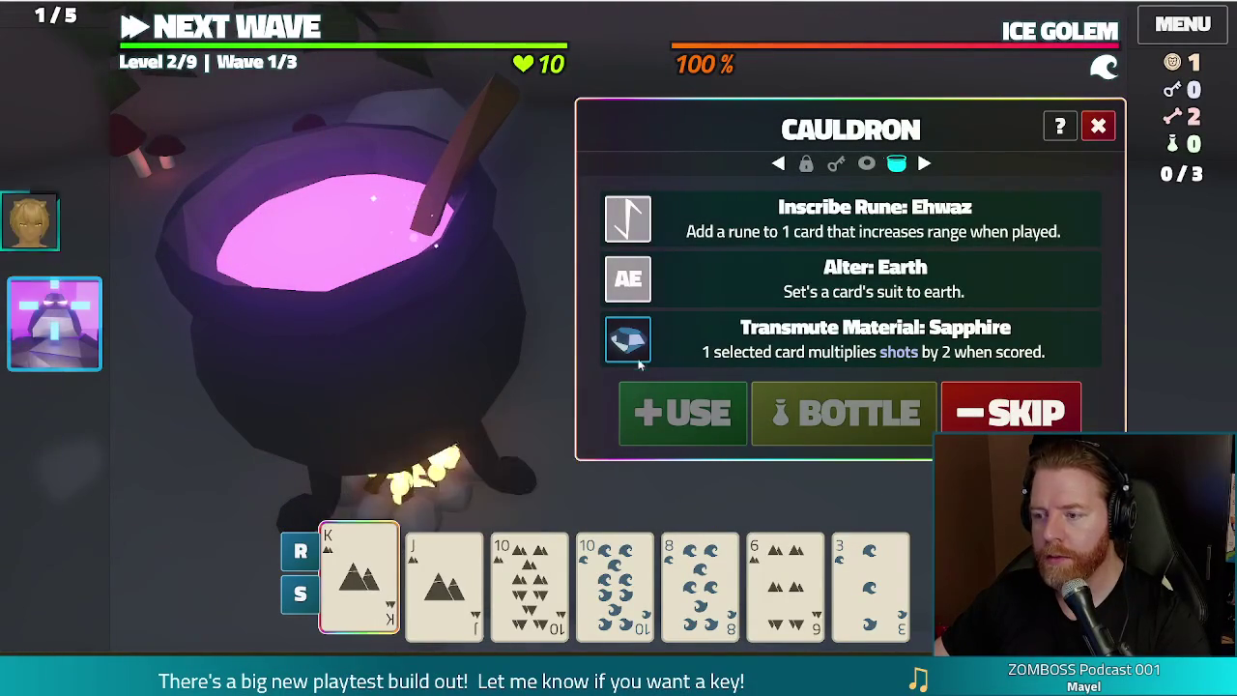
click(735, 346)
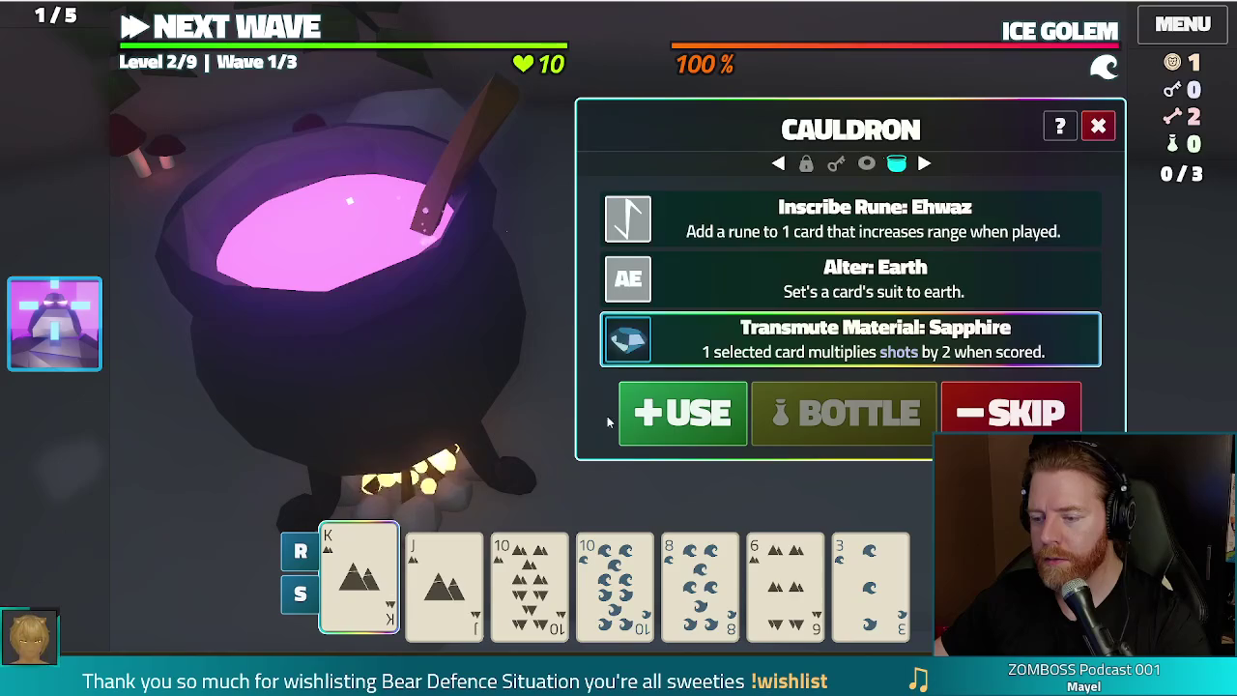
click(704, 416)
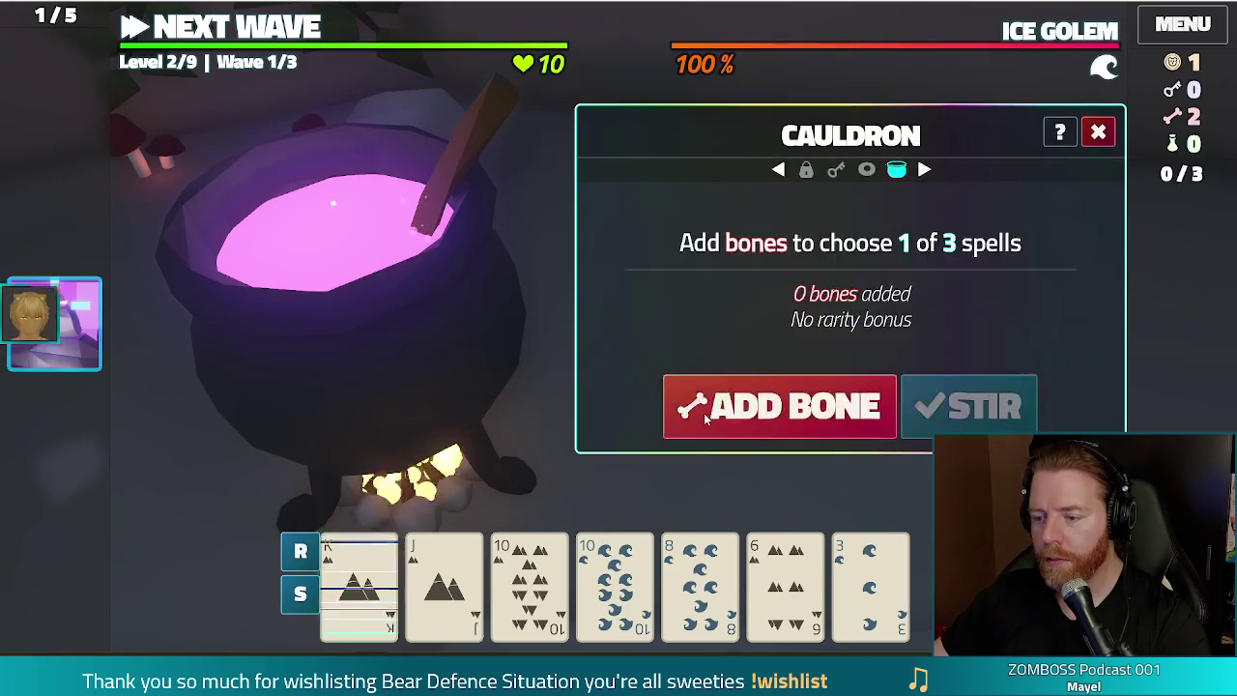
Step: Add a bone, stir, and inscribe the Fehu rune on the King
click(705, 416)
click(981, 411)
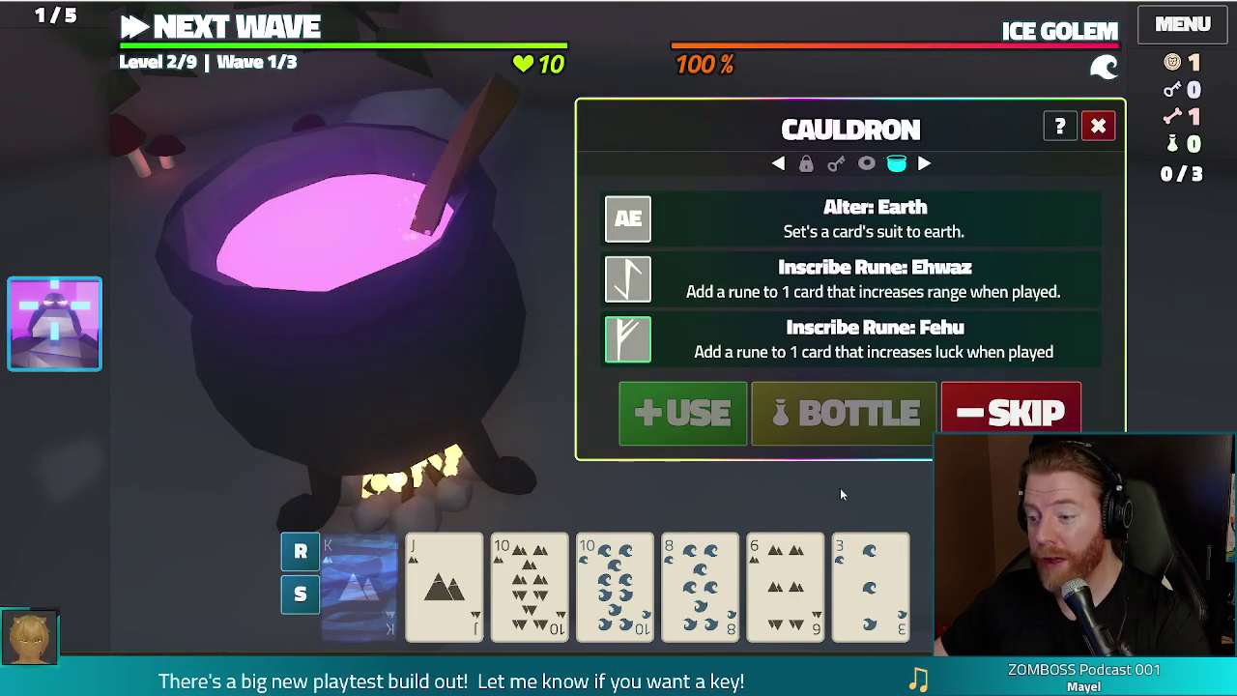
click(359, 580)
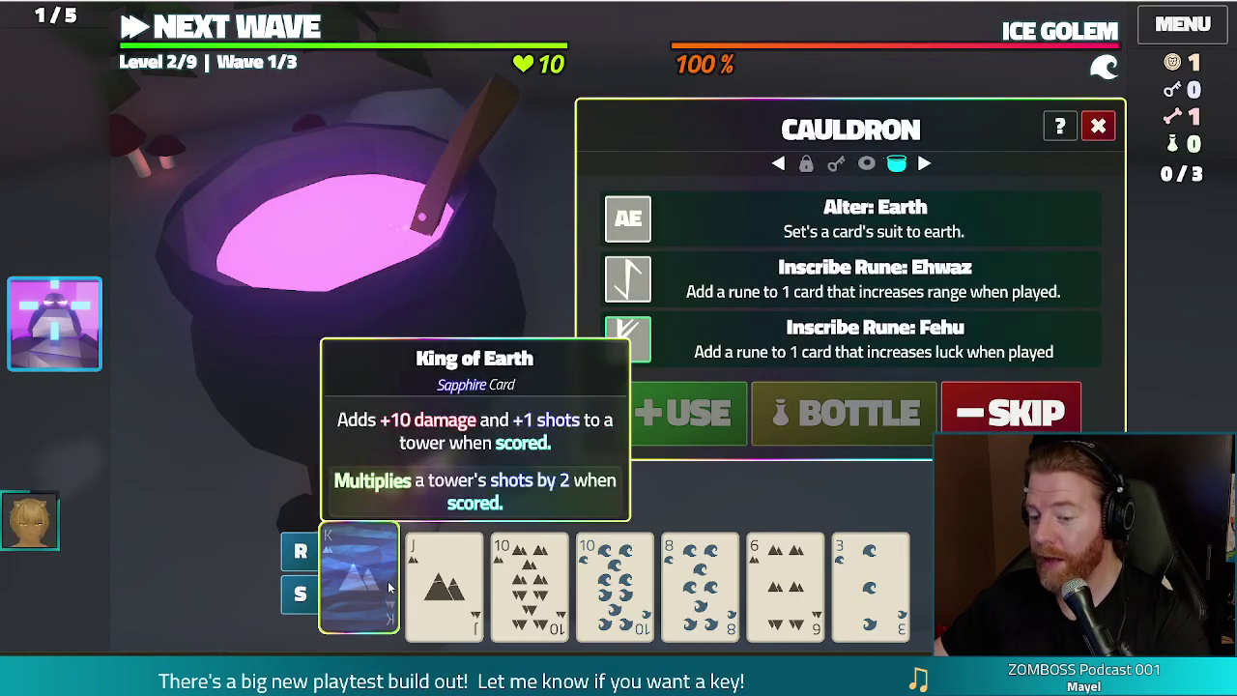
click(701, 427)
Step: Spend the last bone to alter the 10 of Water to Earth, then leave the Cauldron
click(750, 427)
click(986, 417)
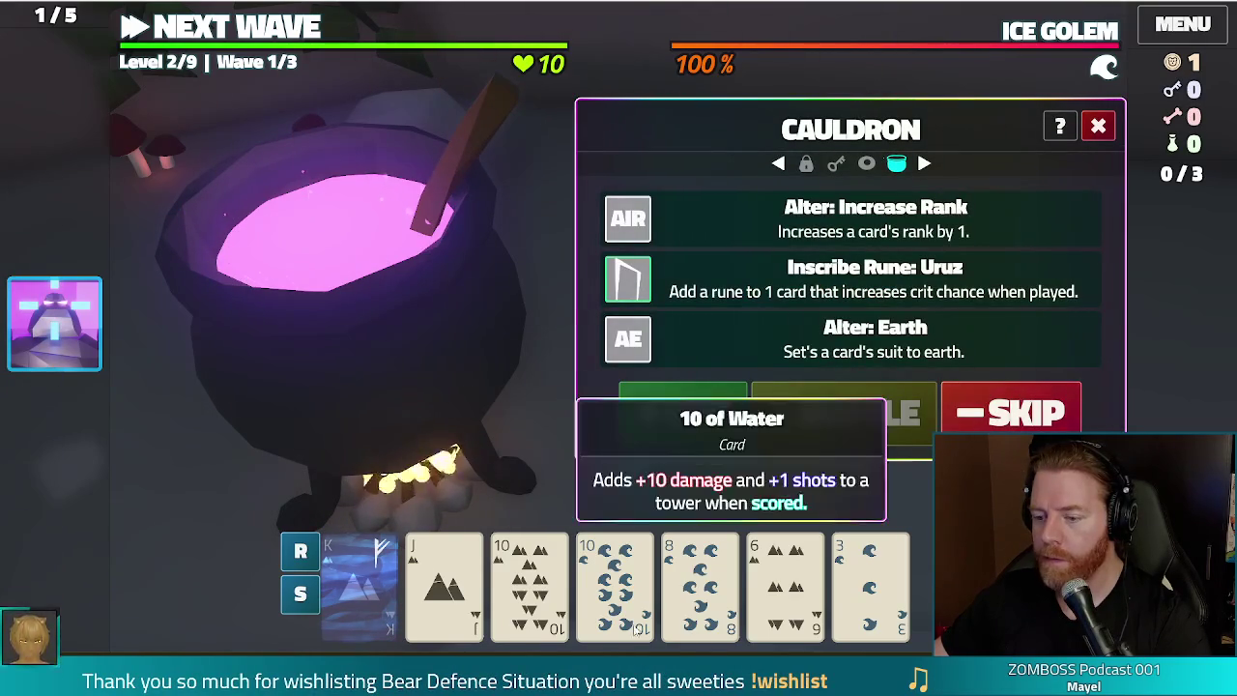
click(633, 628)
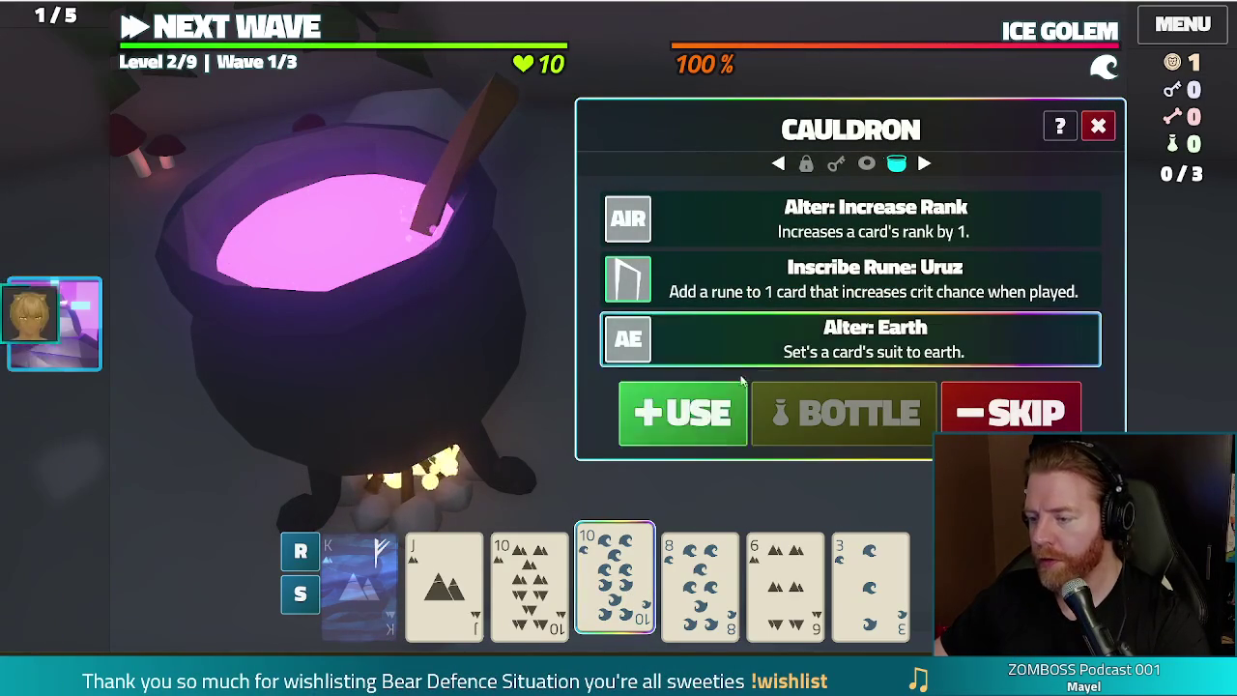
click(704, 428)
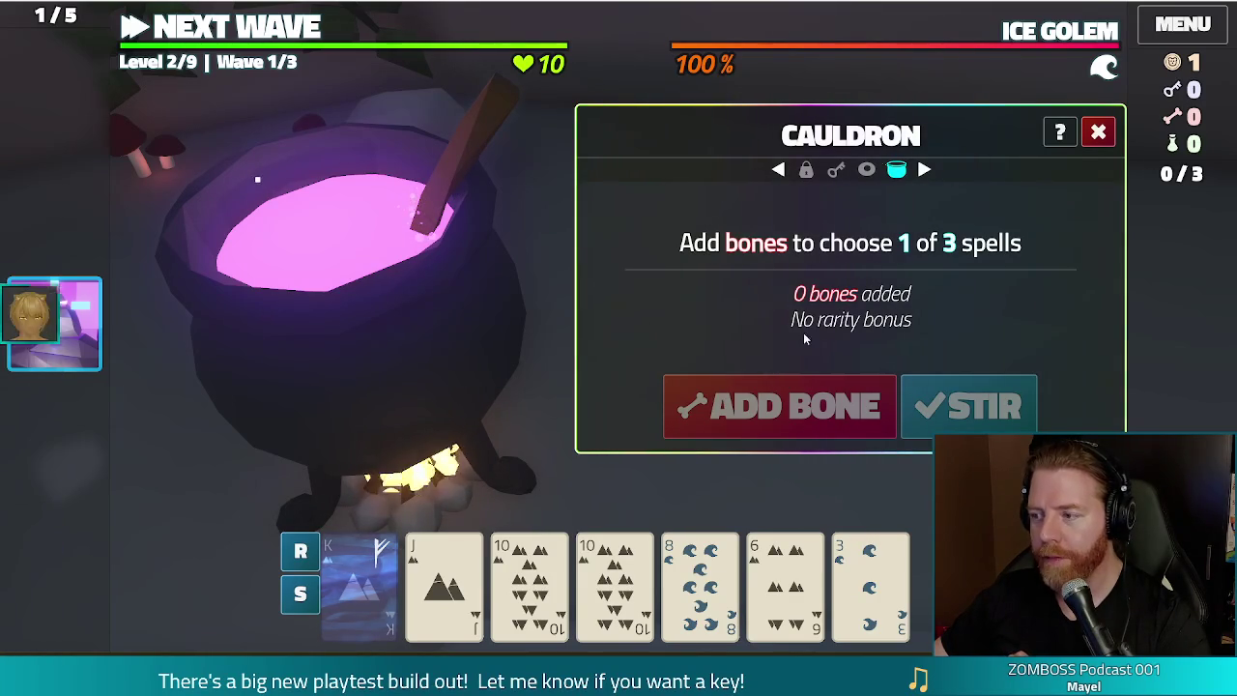
key(Escape)
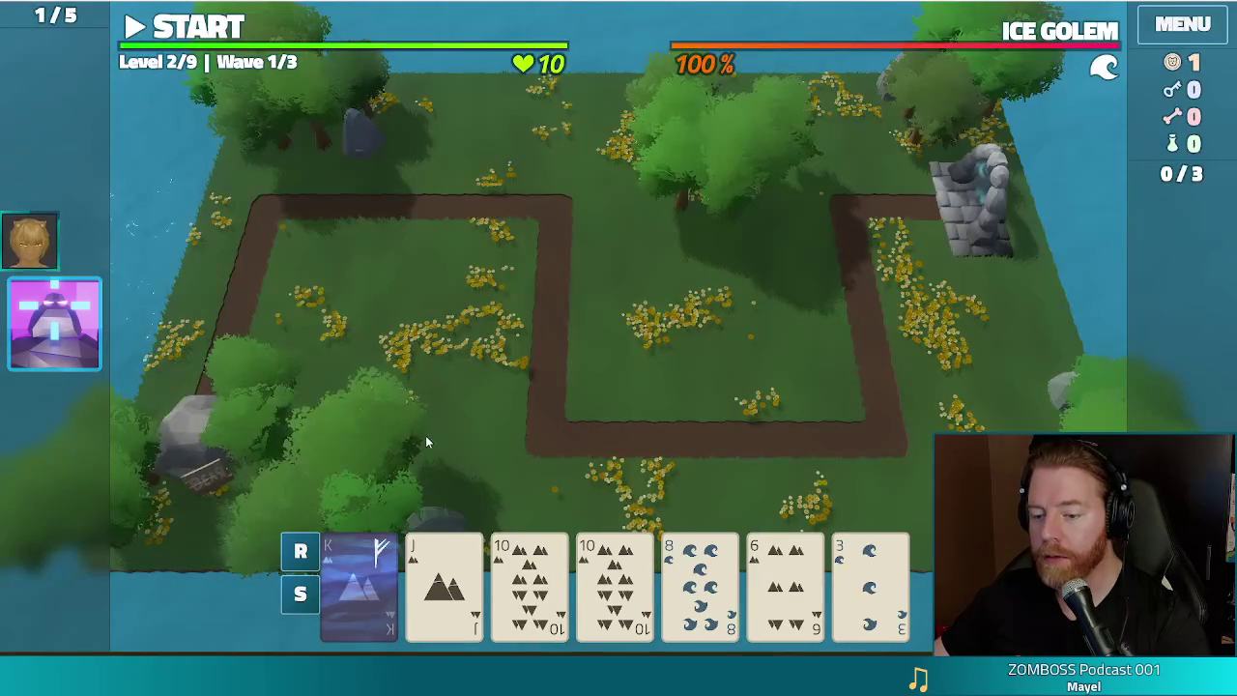
Step: Build a Shadow Tower from a five-card Earth Flush beside the path near the stone ruin
click(530, 580)
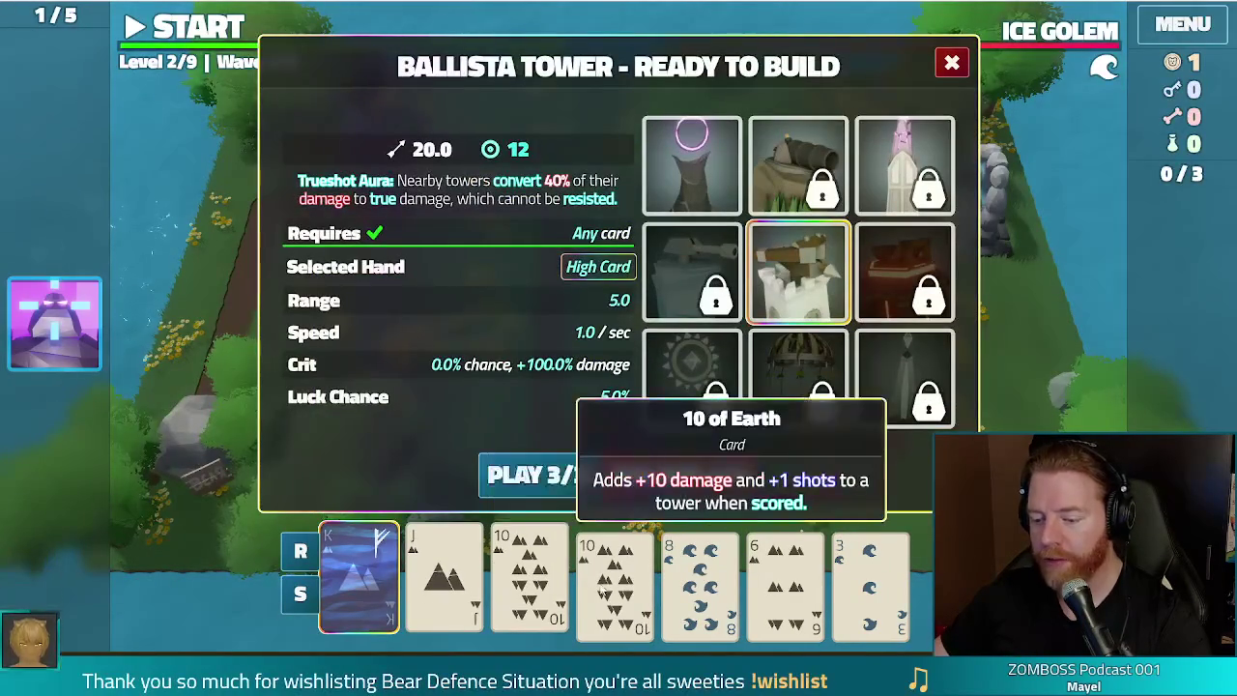
click(615, 580)
click(769, 572)
click(720, 149)
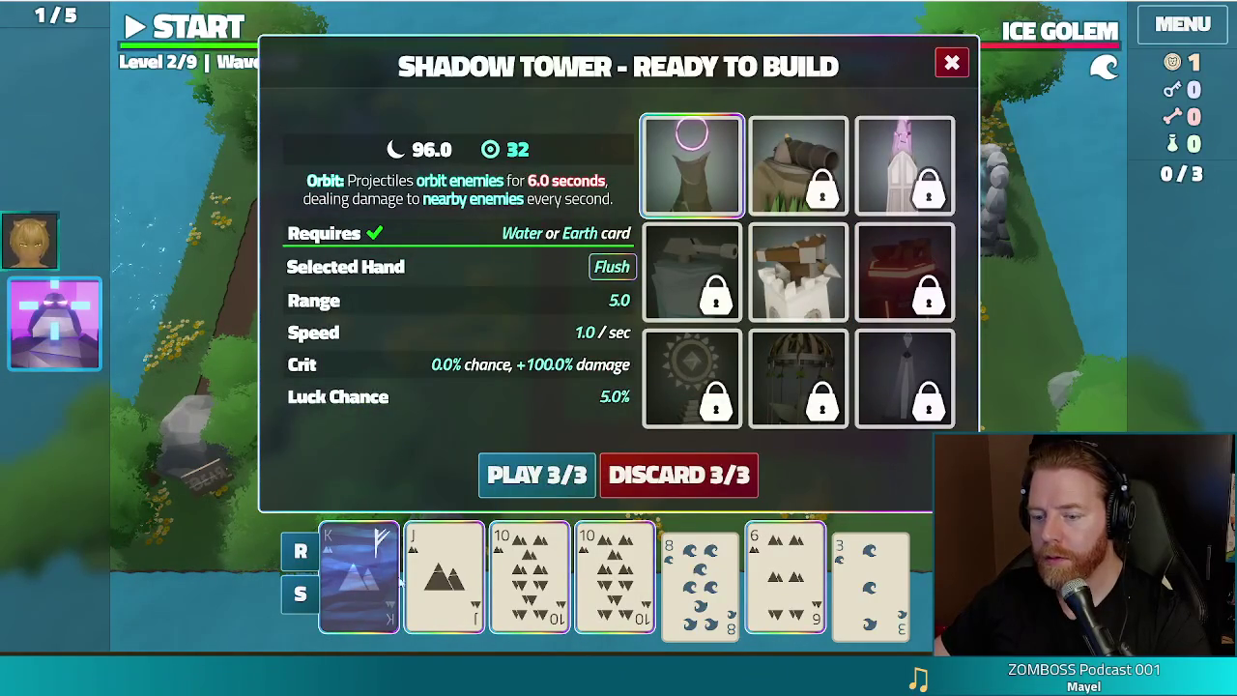
drag(396, 580, 798, 571)
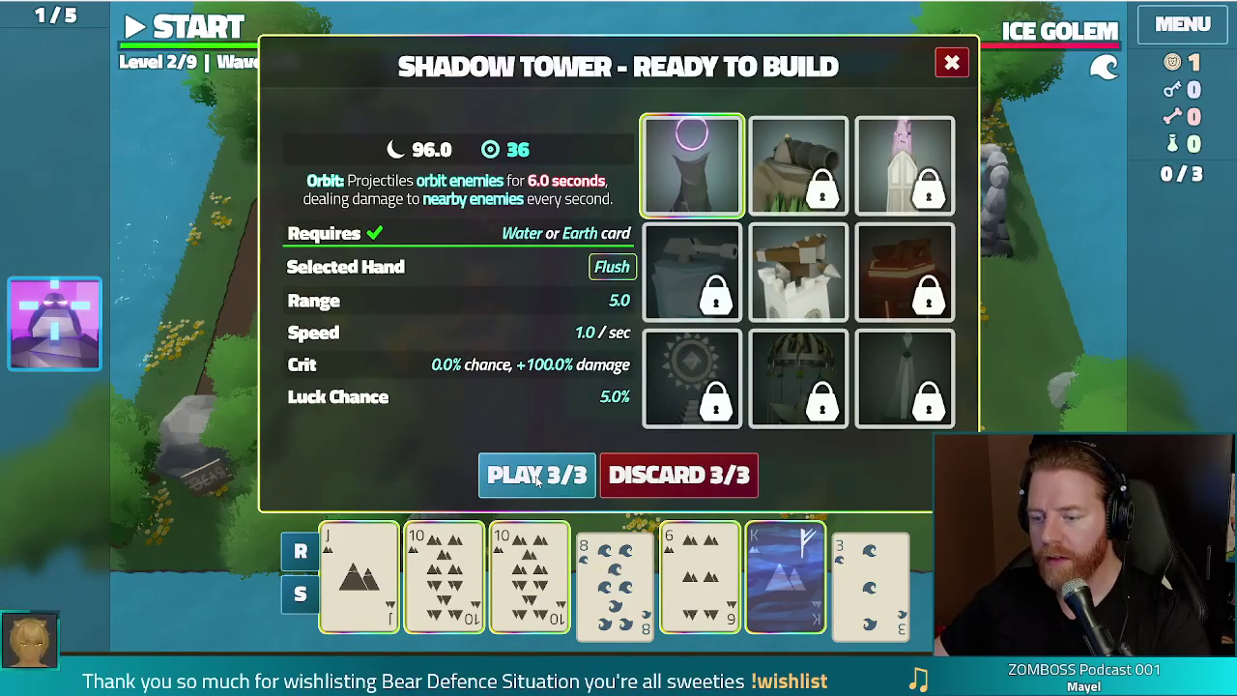
click(538, 479)
click(881, 244)
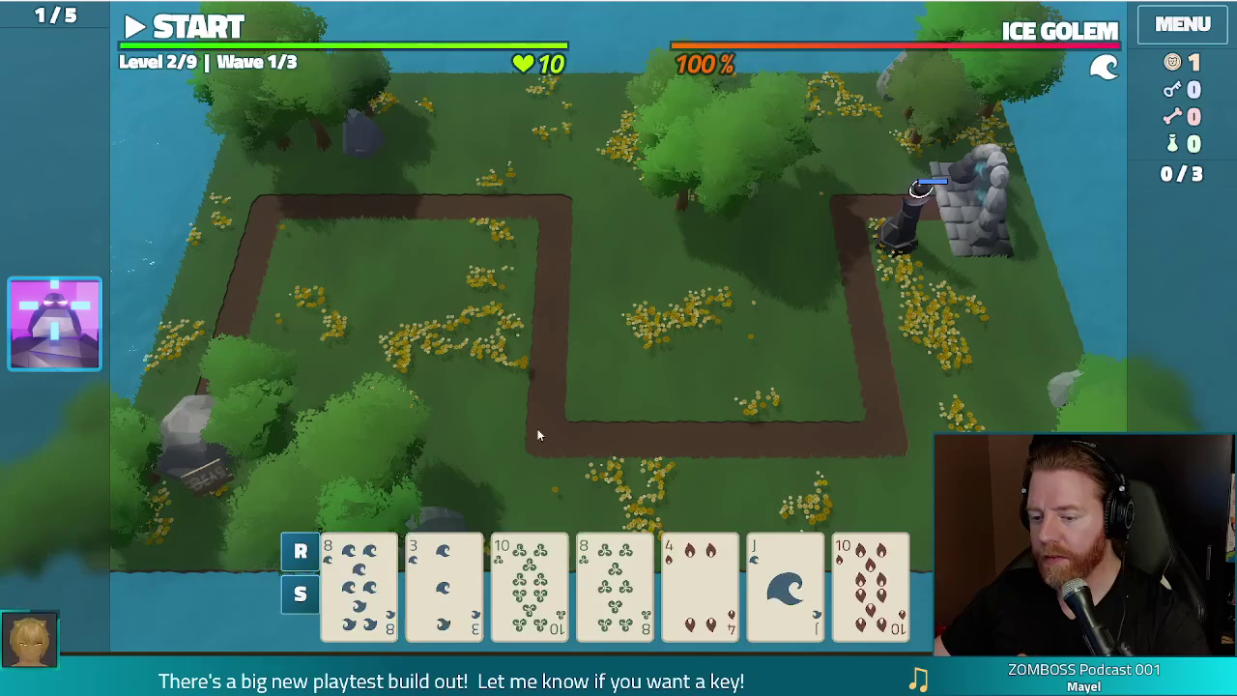
Step: Build a Two Pair Shadow Tower of 10s and 8s and place it beside the path
click(325, 553)
click(300, 551)
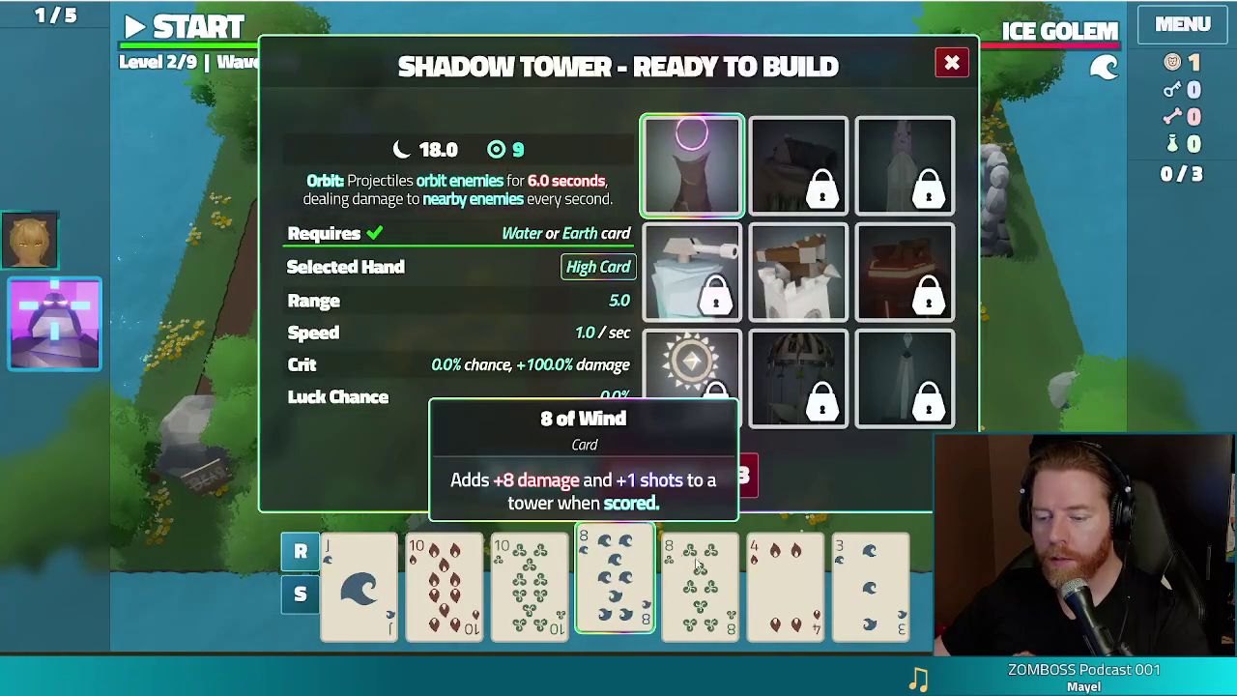
click(466, 580)
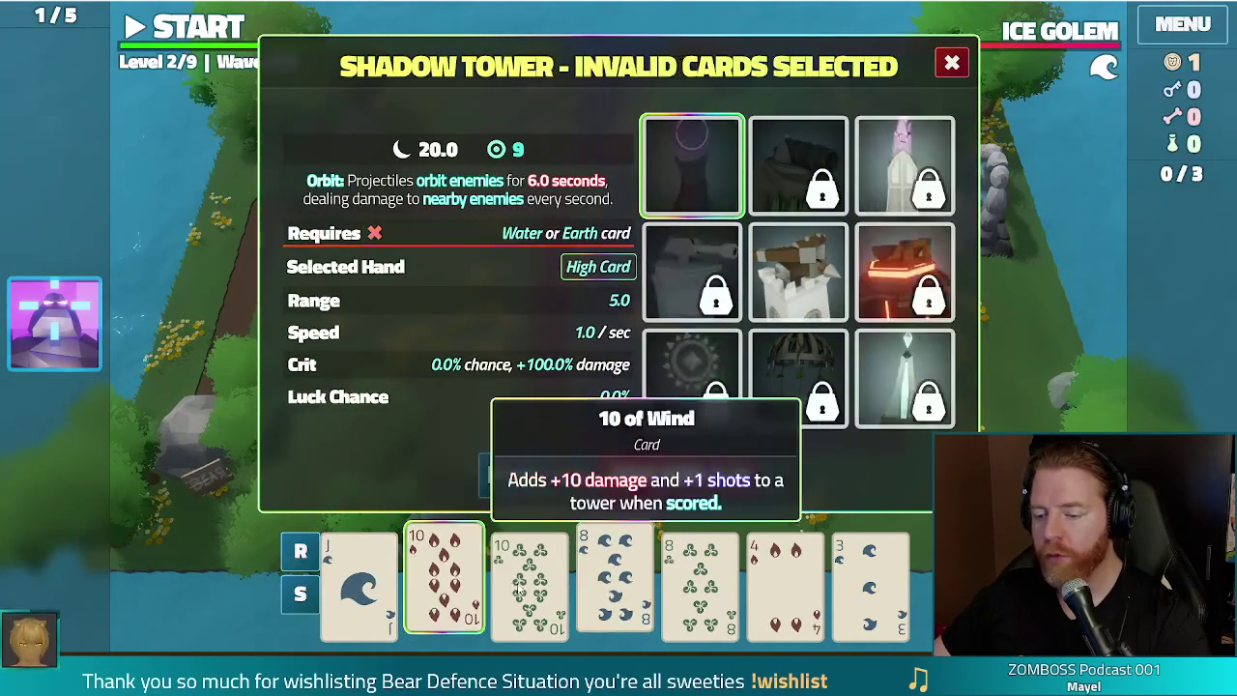
click(530, 580)
click(701, 580)
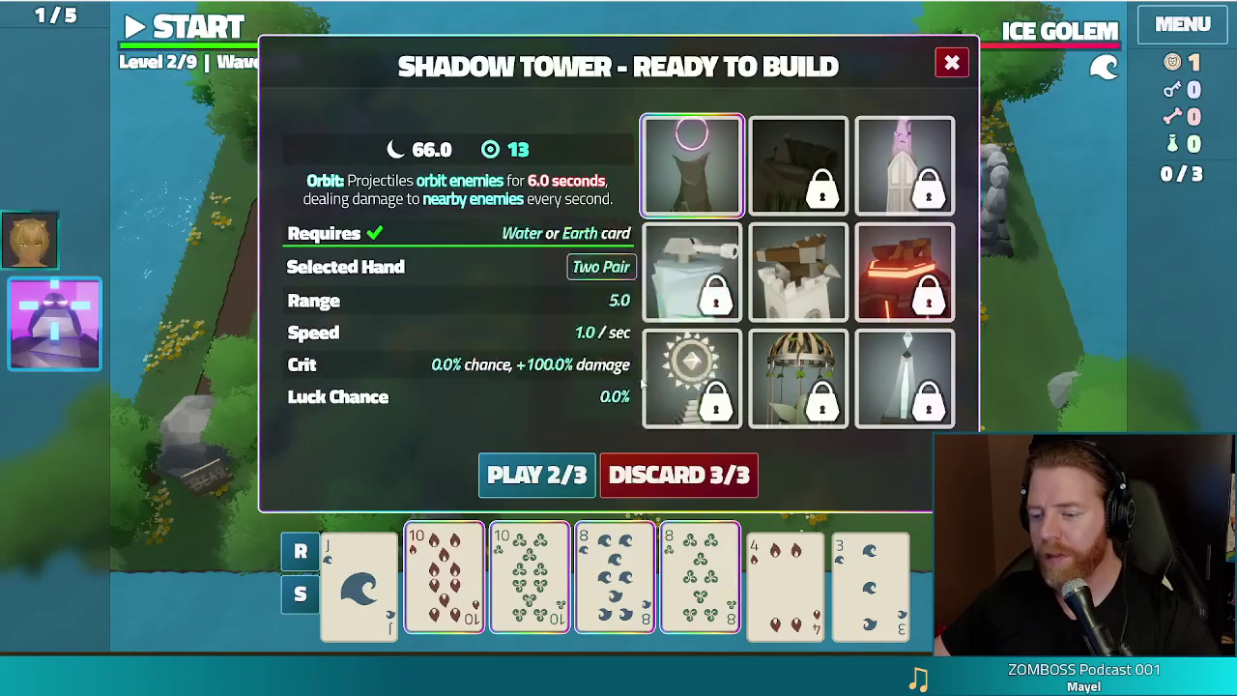
click(531, 469)
click(810, 252)
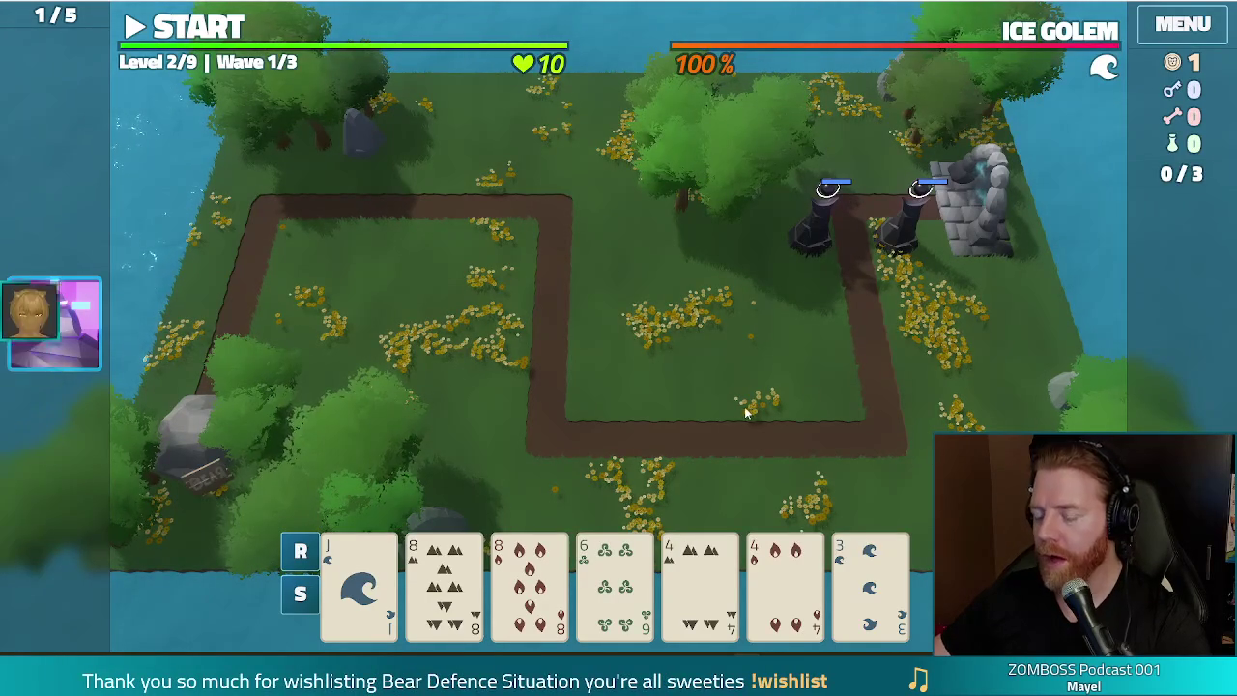
Step: Discard the 6 of Wind, 4 of Earth, 4 of Fire and 3 of Water for new cards
click(615, 580)
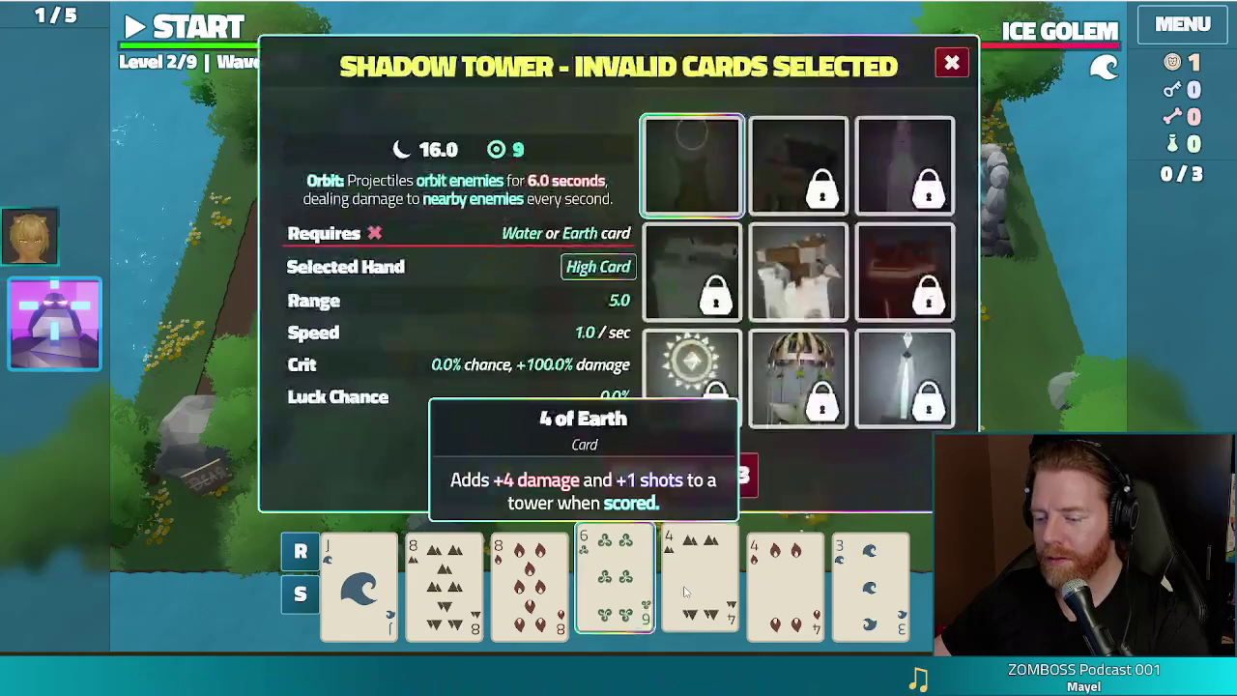
click(700, 580)
click(785, 580)
click(875, 585)
click(679, 474)
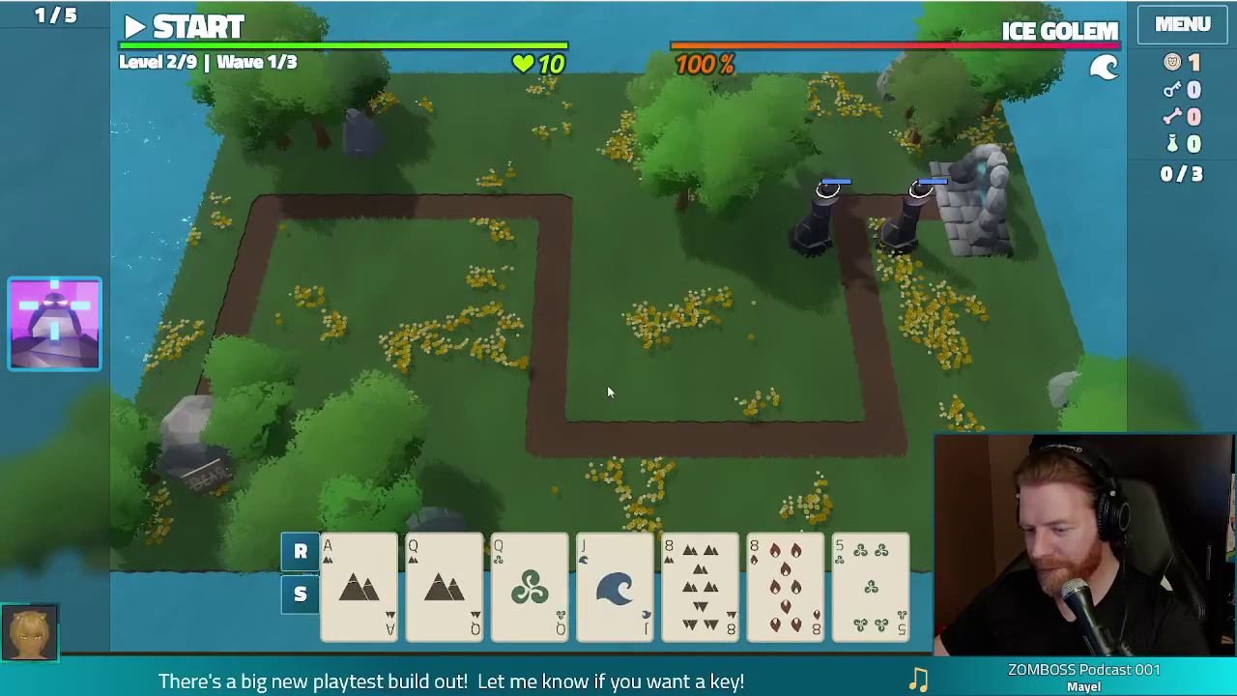
Step: Build a Two Pair Shadow Tower of Queens and 8s and place it beside the stone ruins
click(445, 580)
click(529, 580)
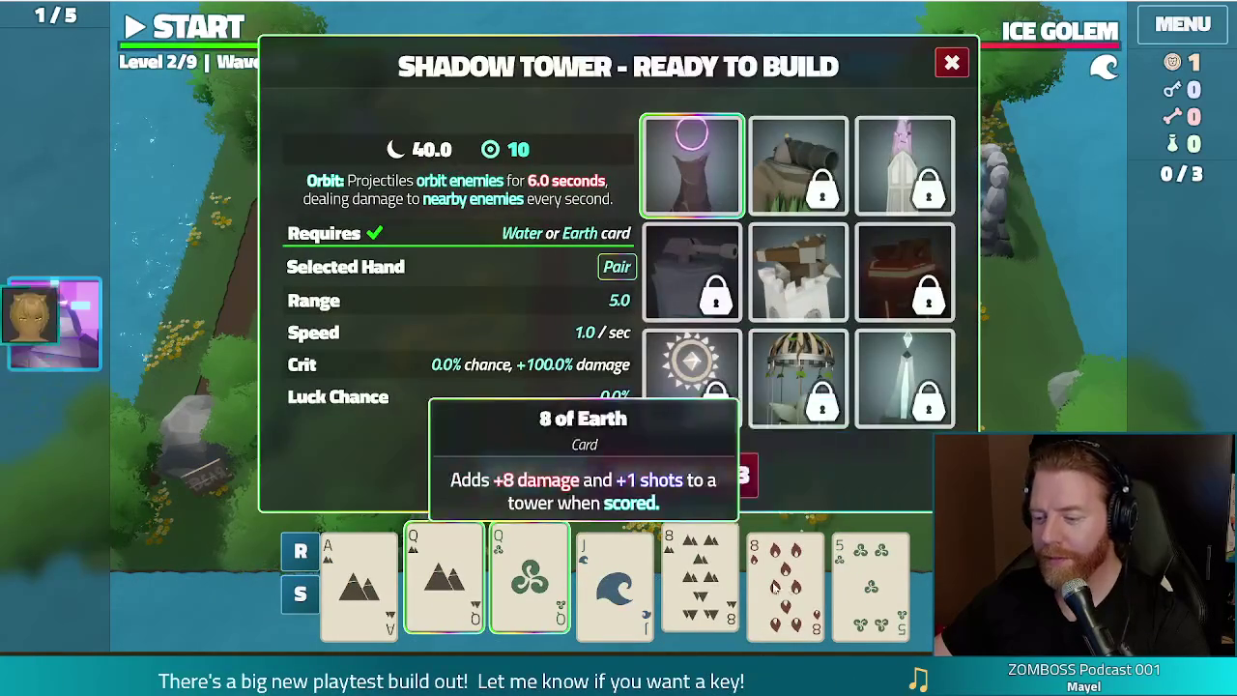
click(700, 580)
click(784, 580)
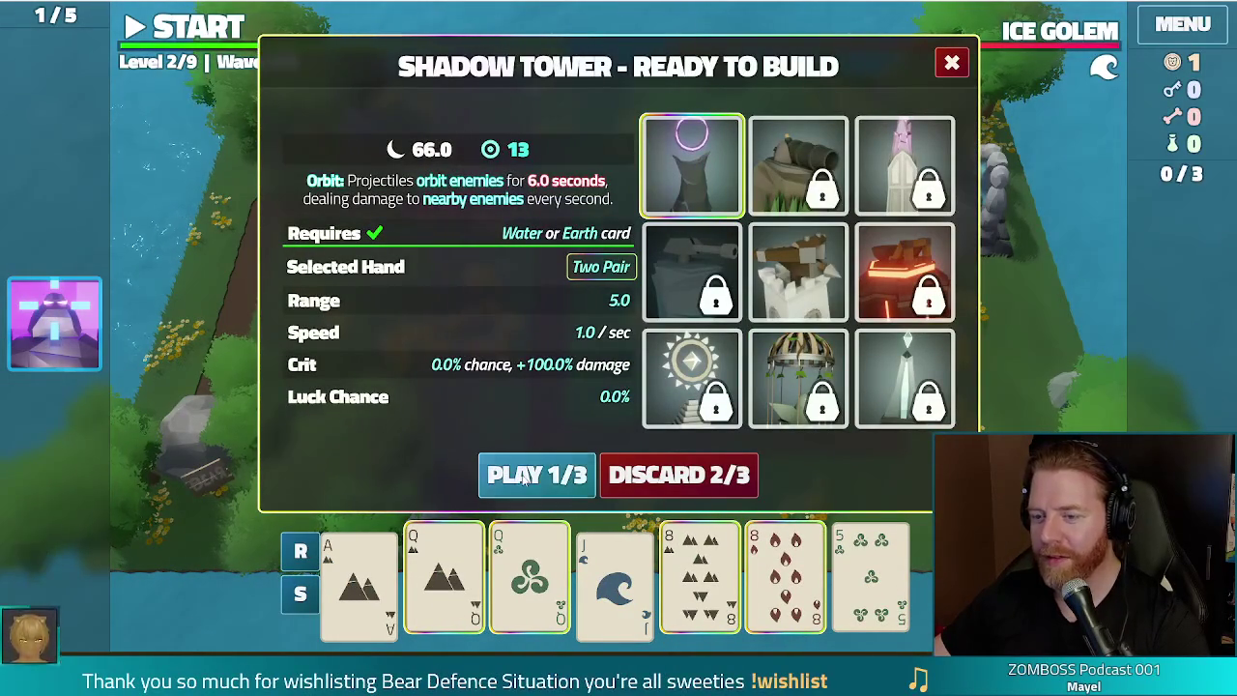
click(523, 481)
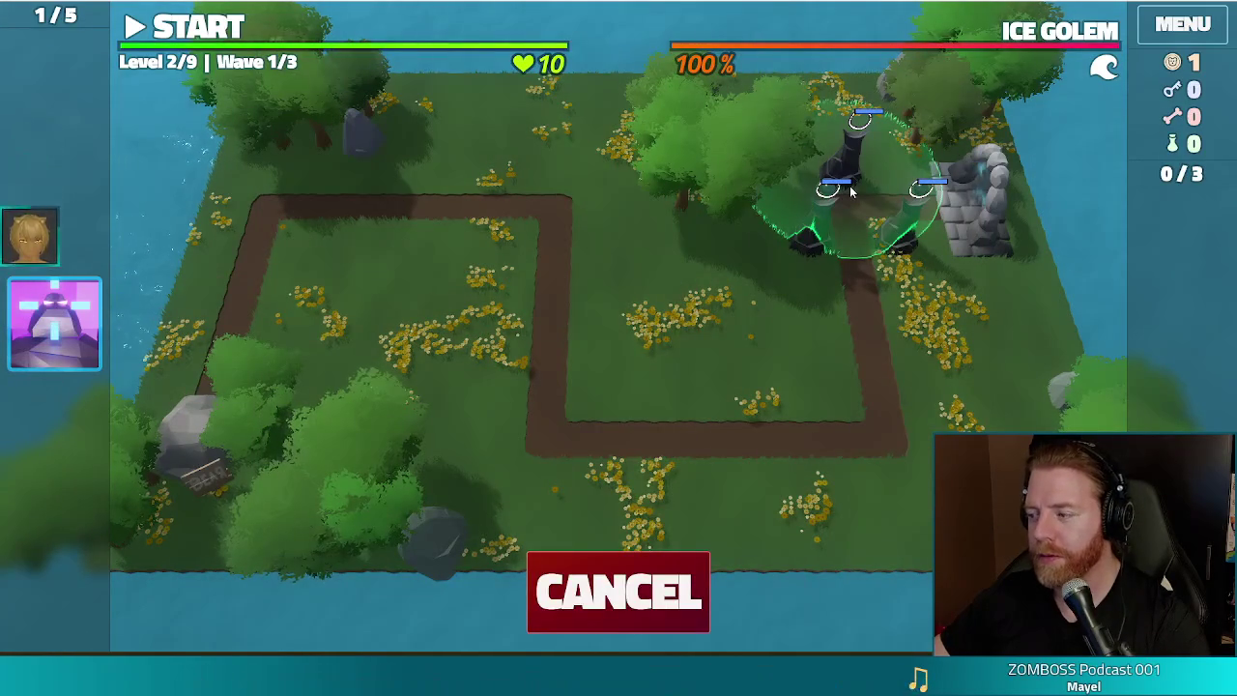
click(851, 190)
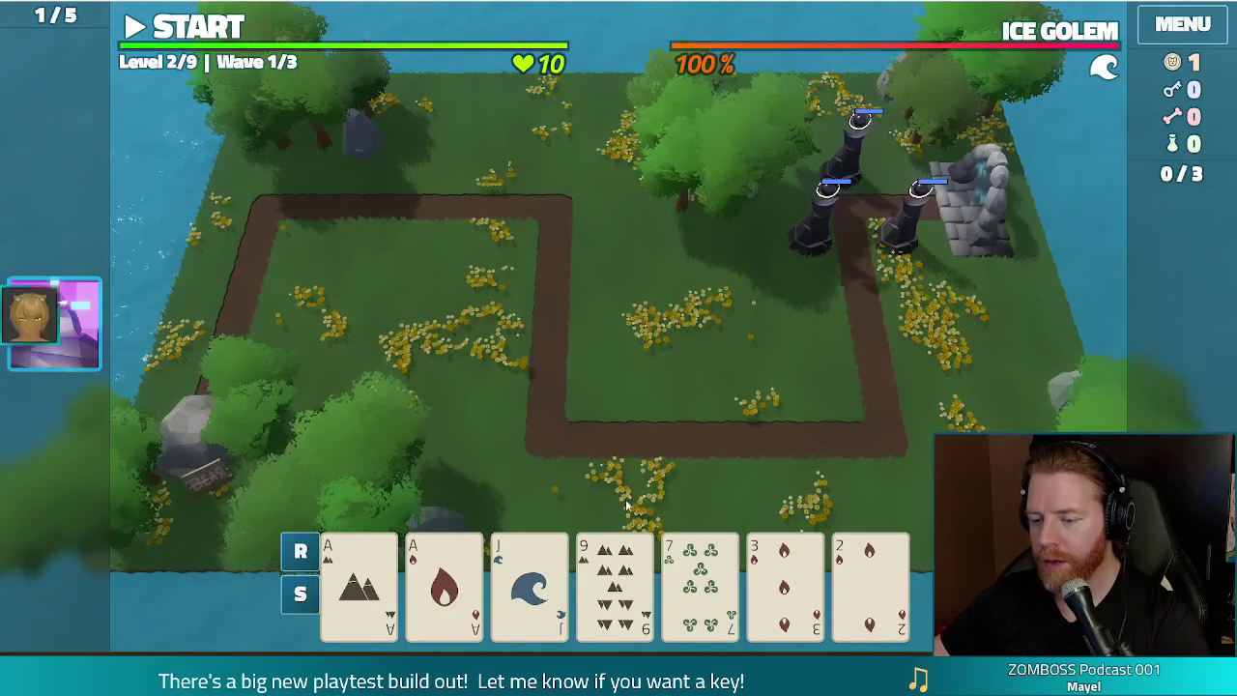
click(700, 580)
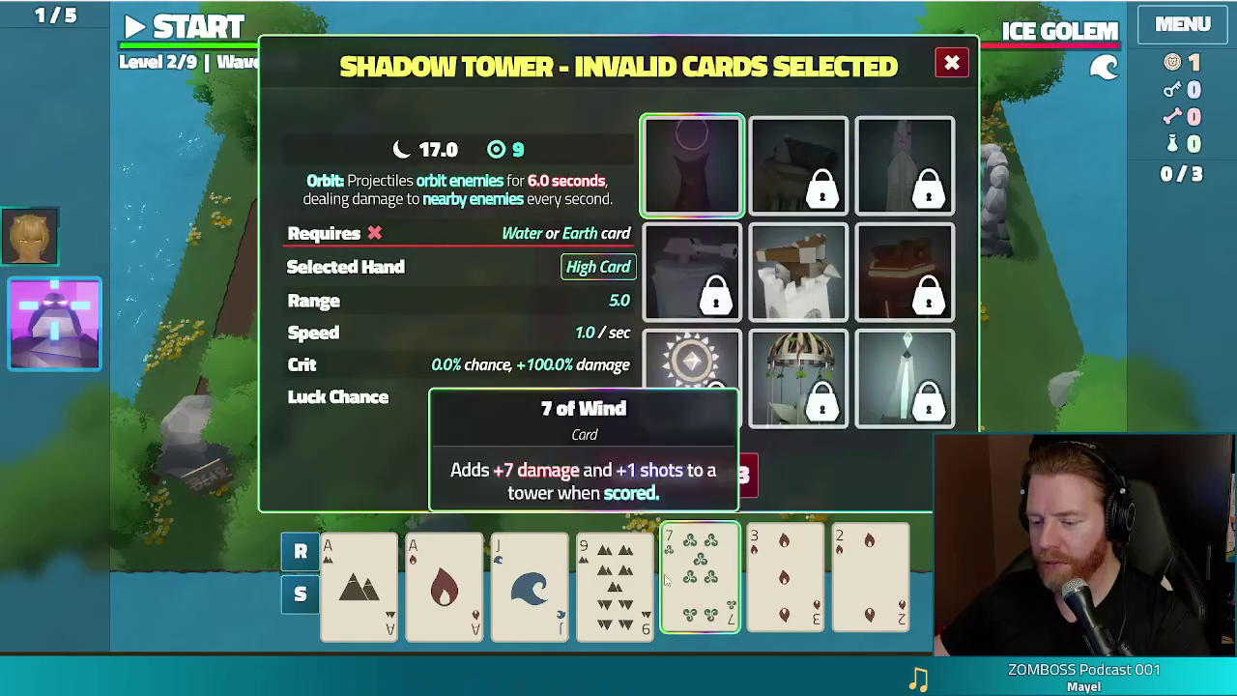
Step: Pick cards in the tower panel, then start wave 1 and let it run until the Ice Golem falls
click(832, 570)
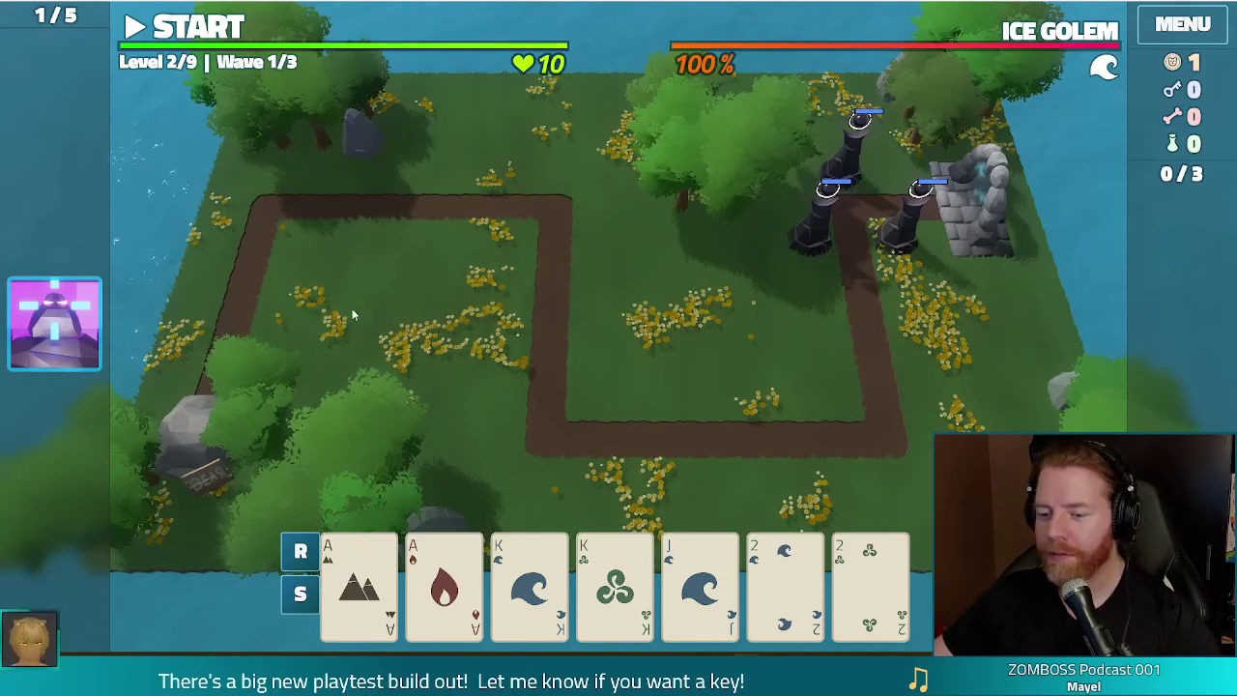
click(217, 30)
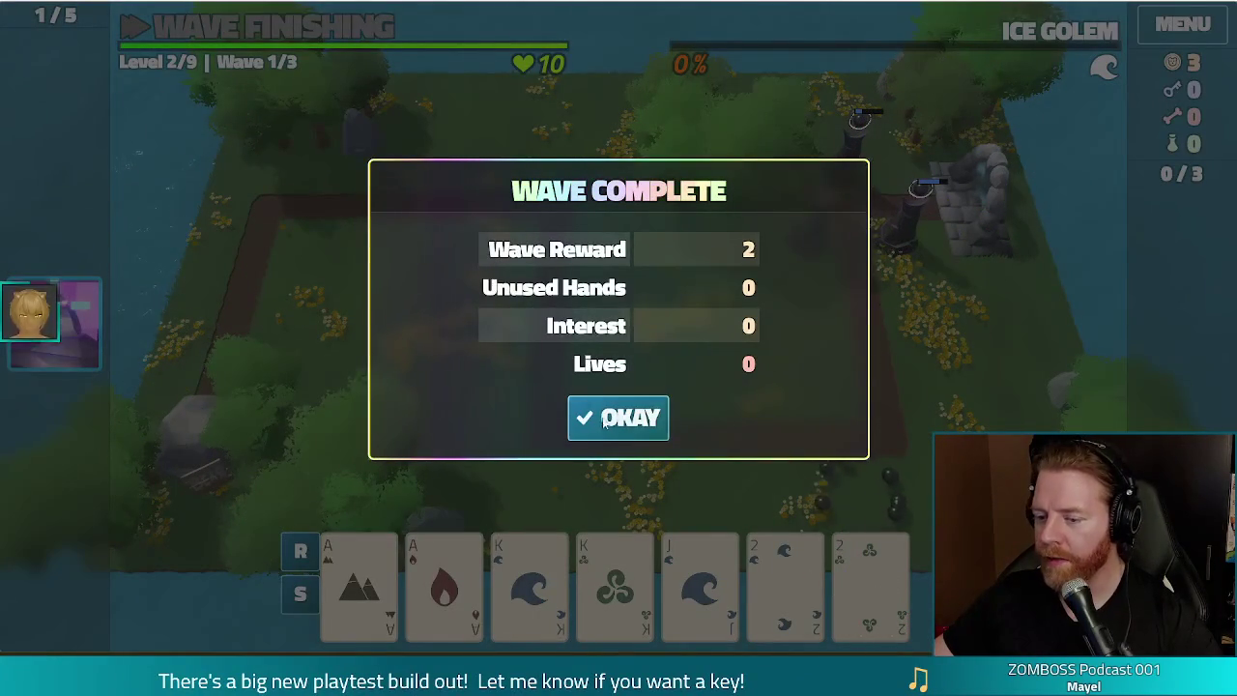
Step: Move on to wave 2 and play a Two Pair of Aces and Kings as a Shadow Tower
click(633, 425)
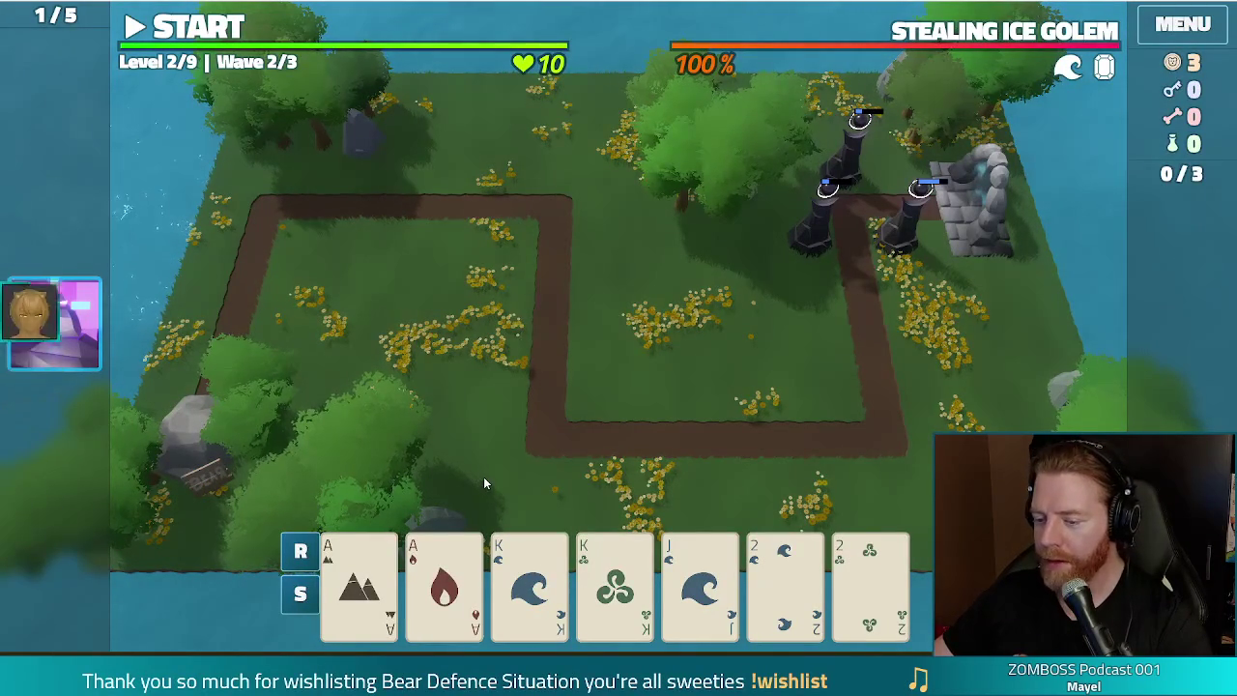
click(341, 581)
click(445, 585)
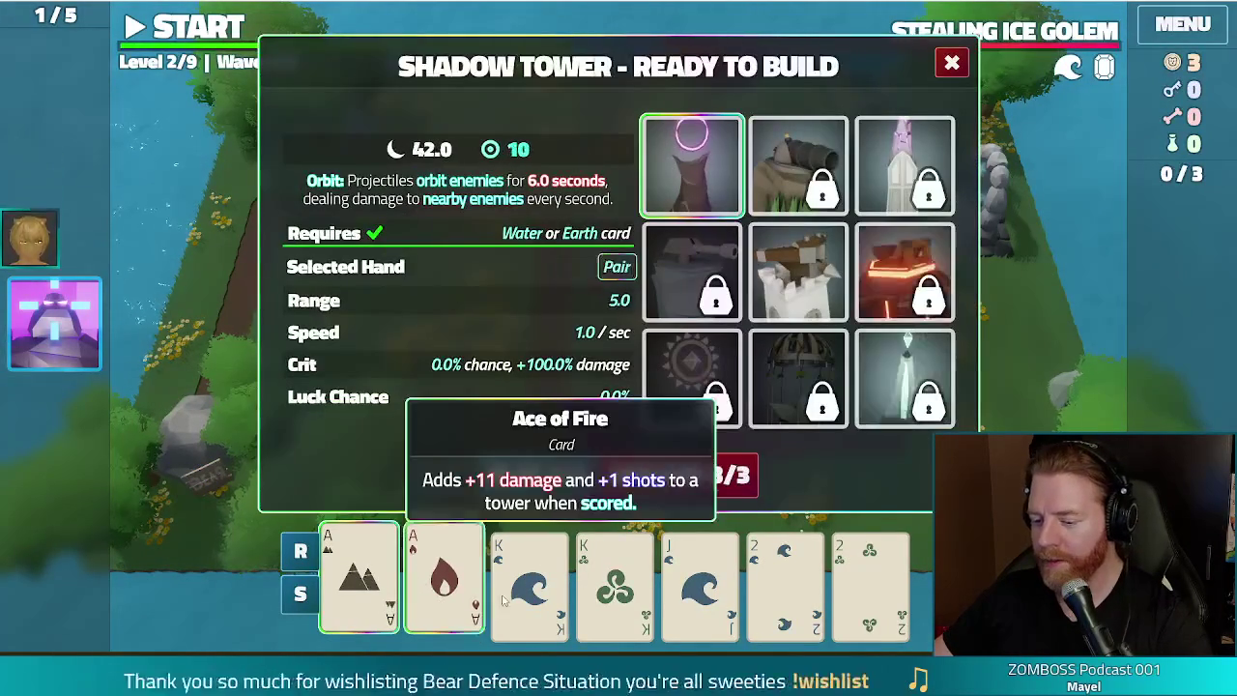
click(530, 584)
click(628, 600)
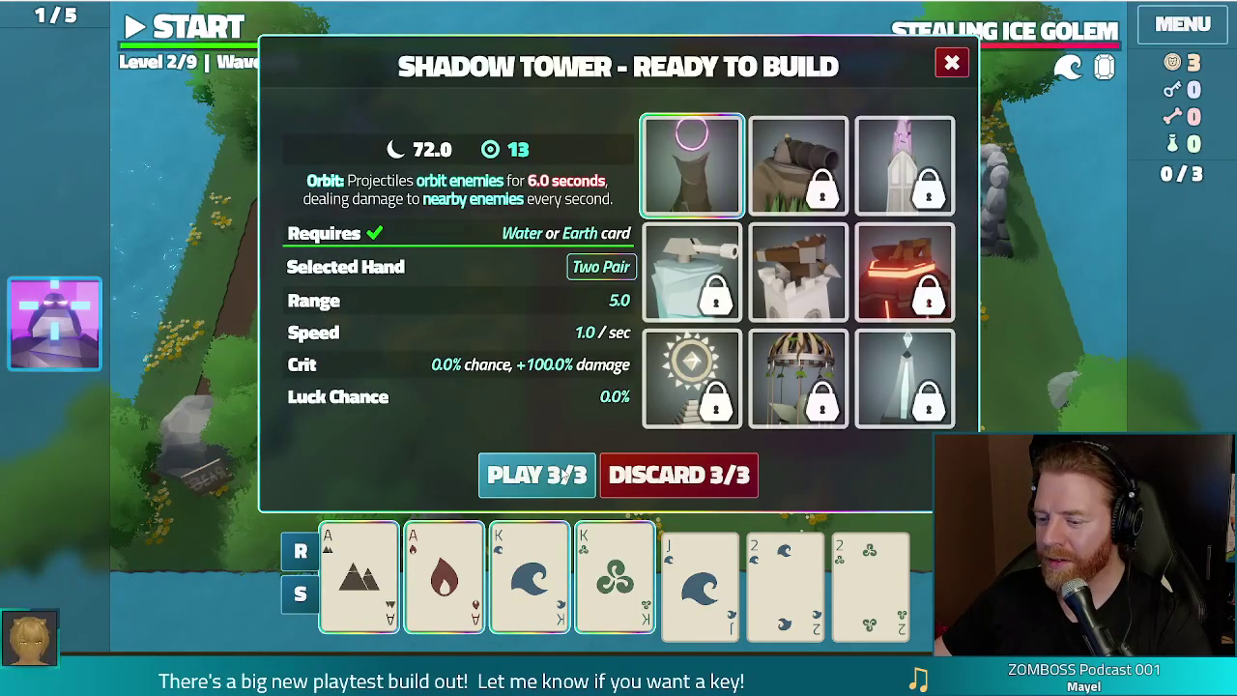
click(563, 476)
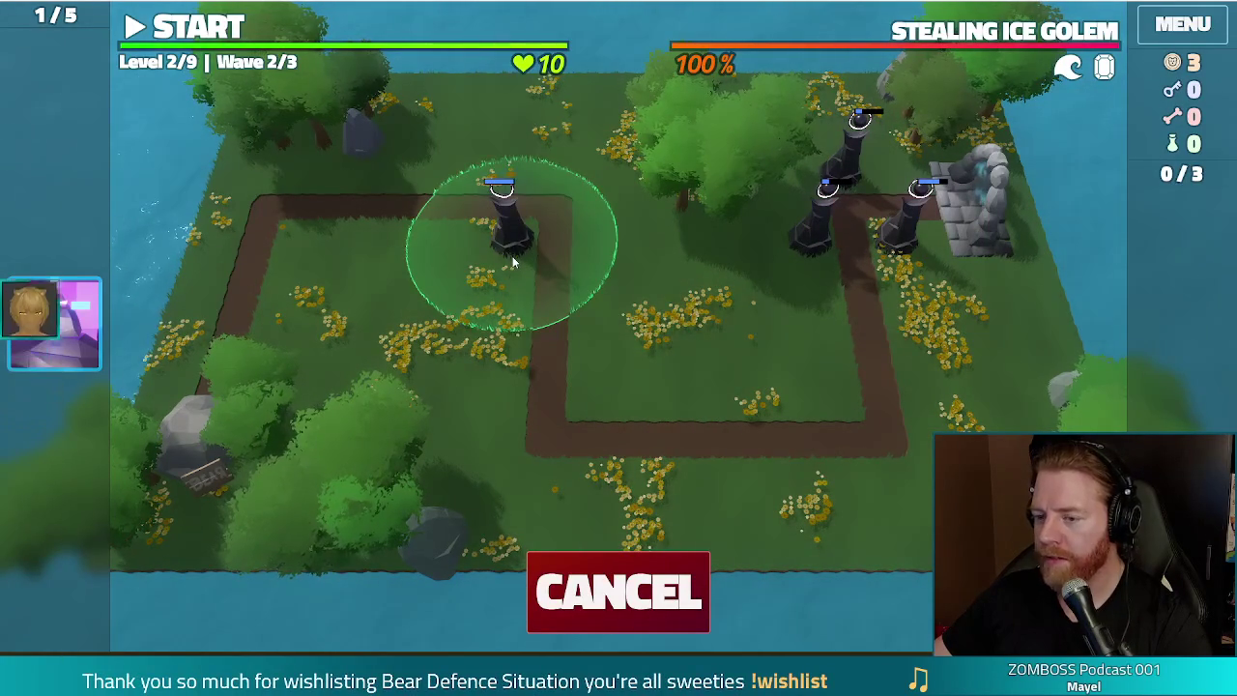
Step: Place the tower at the path's top-left corner, then discard the 4 and 3 of Wind, then the 7 of Fire and 6 of Water
click(514, 263)
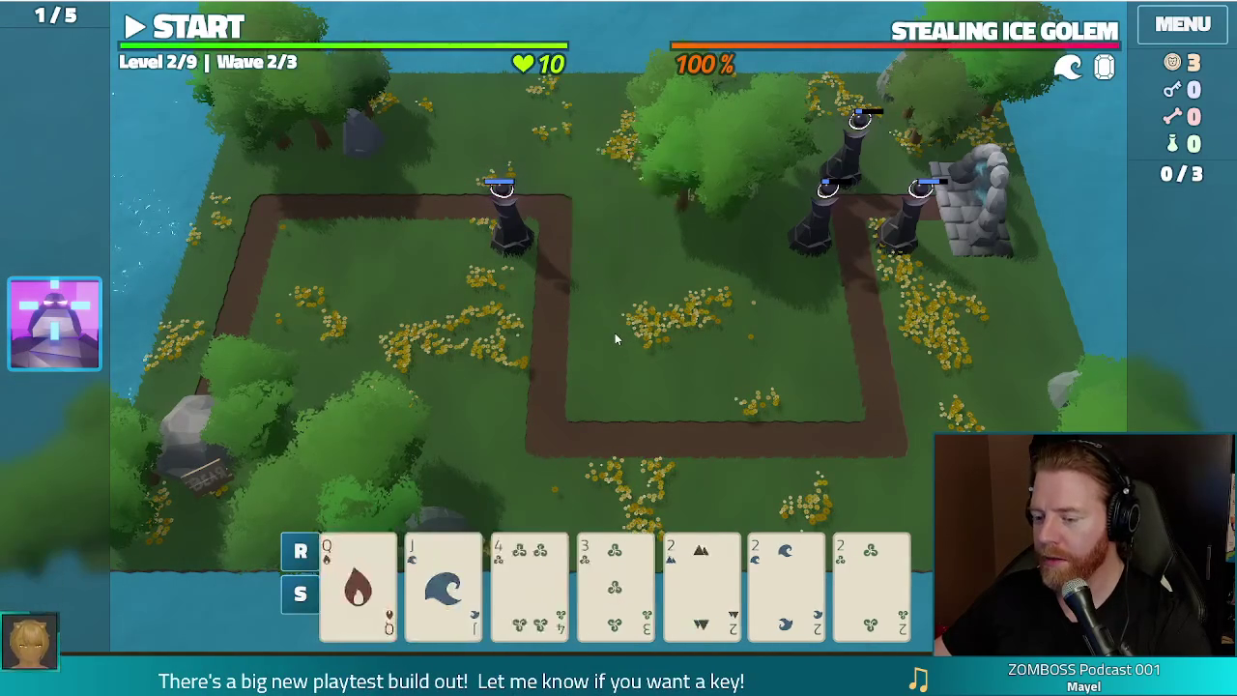
click(530, 580)
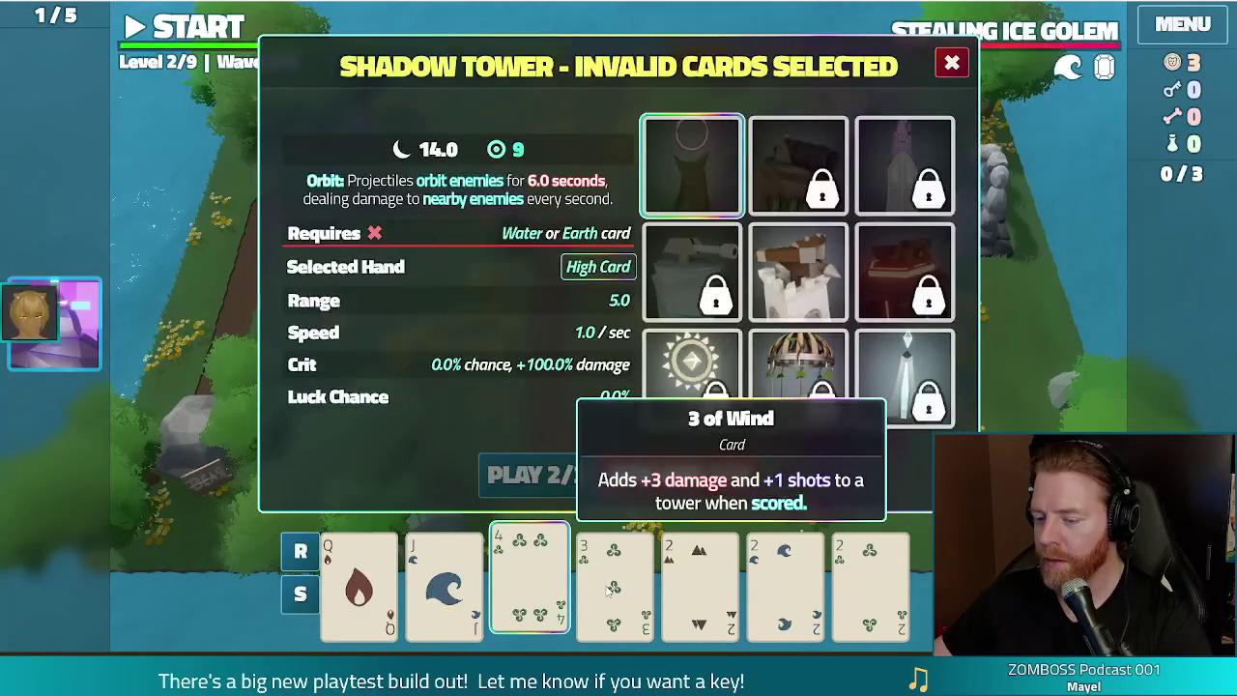
click(615, 580)
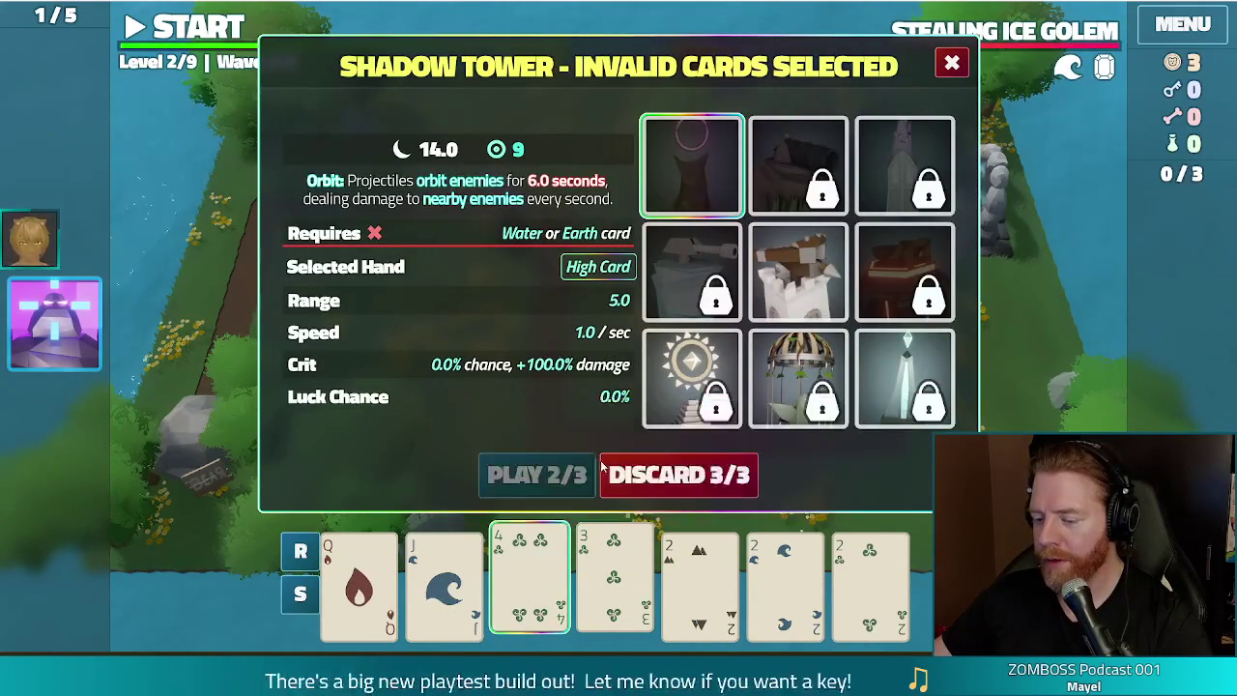
click(692, 479)
click(530, 580)
click(615, 579)
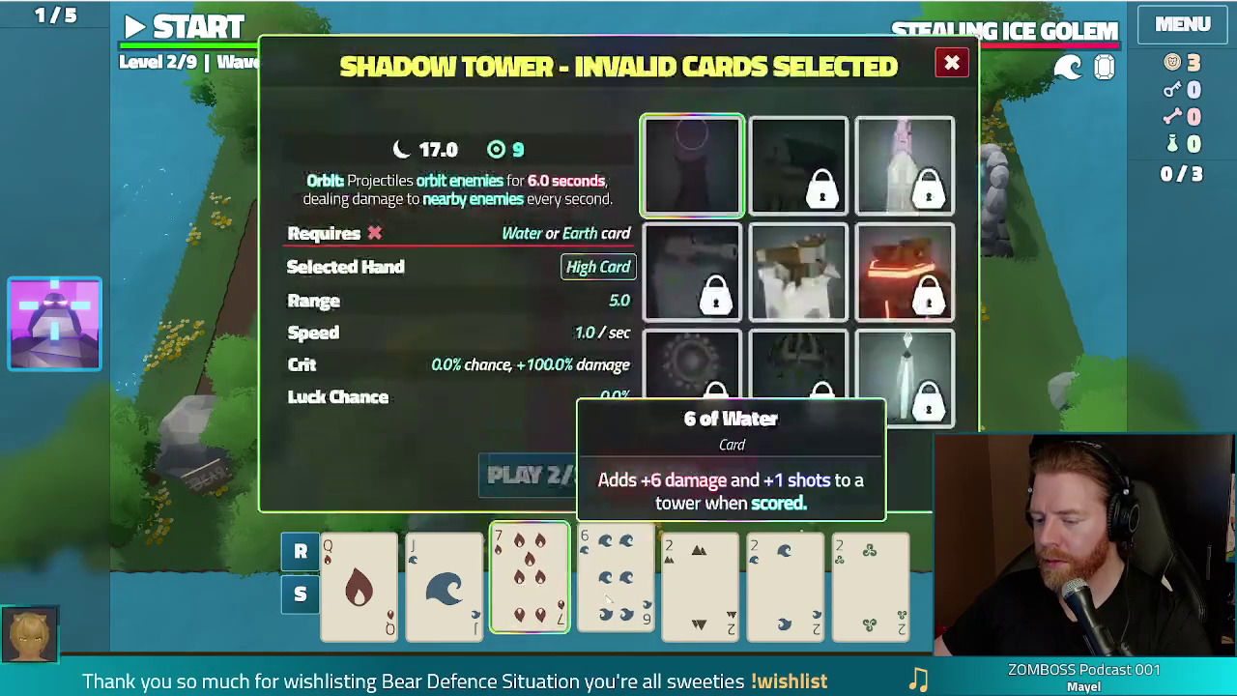
click(674, 481)
Step: Check the remaining deck, then discard the 5 of Earth and King of Fire
click(615, 580)
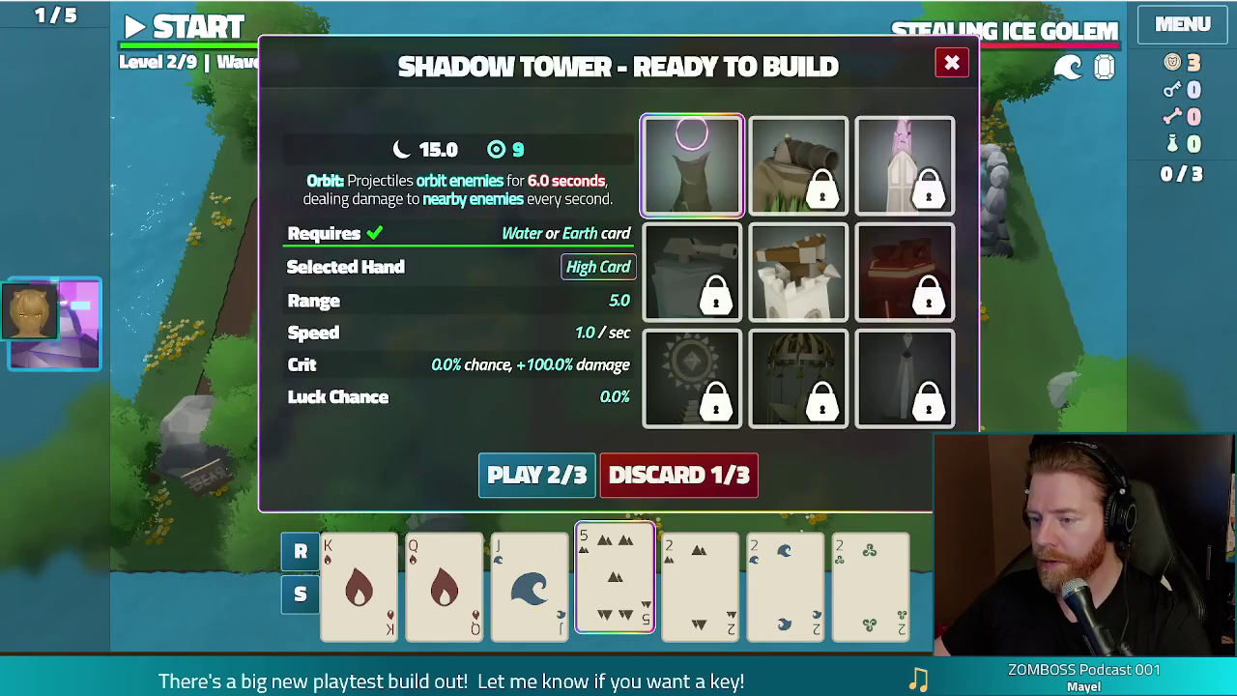
key(Tab)
mouse_move(829, 198)
mouse_down()
mouse_move(824, 477)
mouse_move(826, 256)
mouse_up()
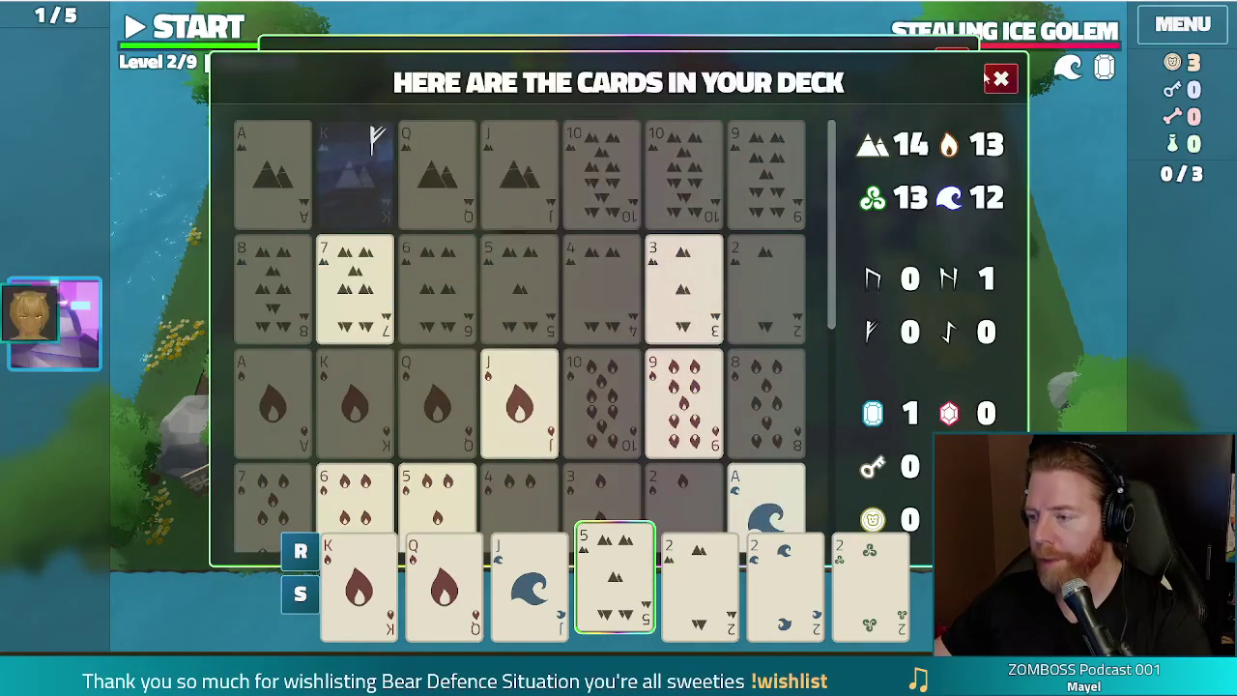
click(1001, 78)
click(358, 580)
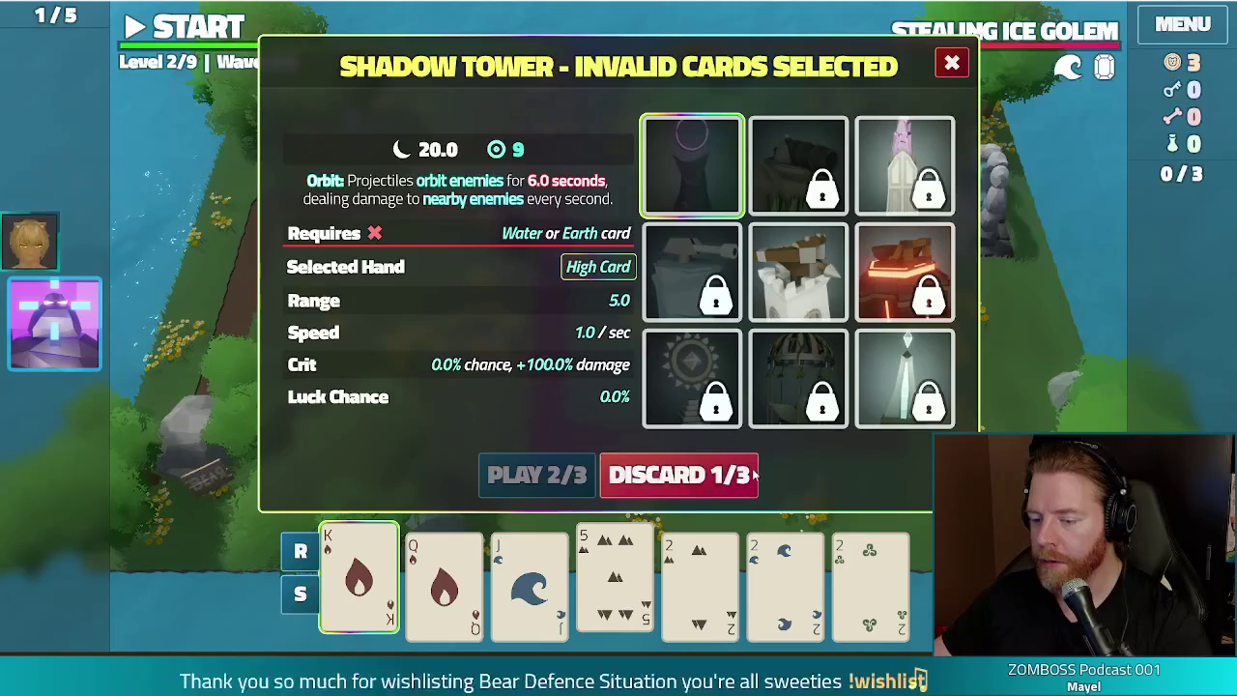
click(710, 473)
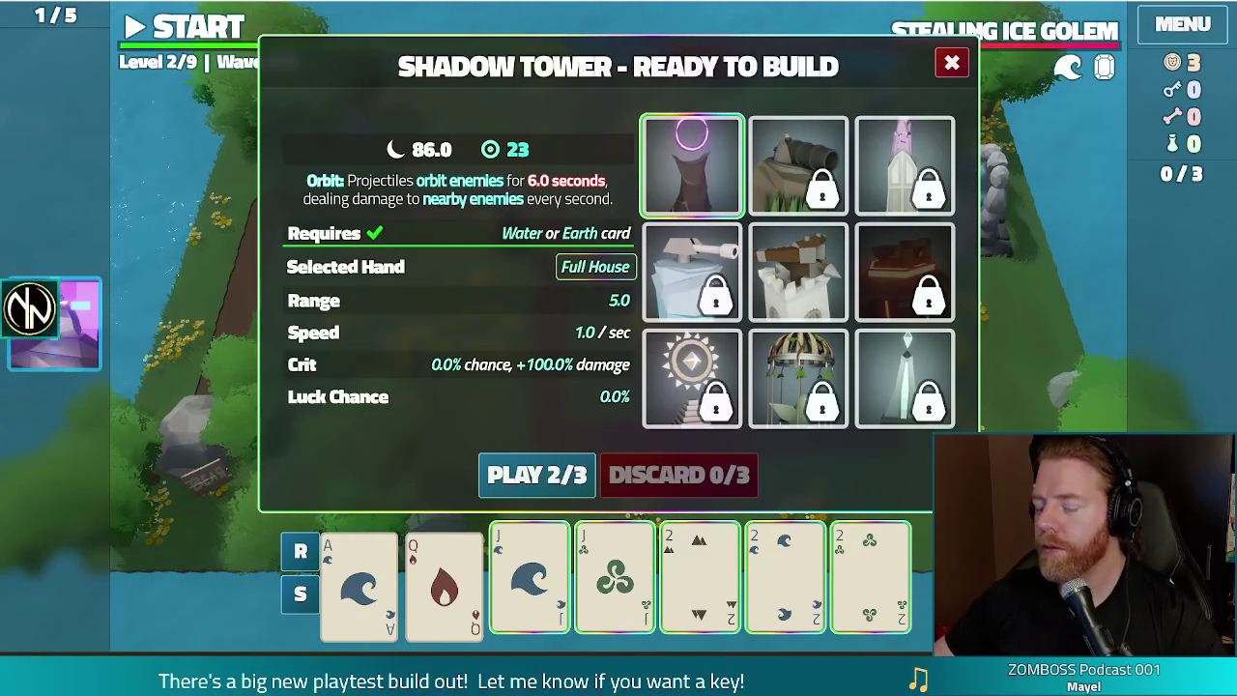
Step: Place the Full House tower along the top of the path, then try card selections without building
click(546, 482)
click(595, 227)
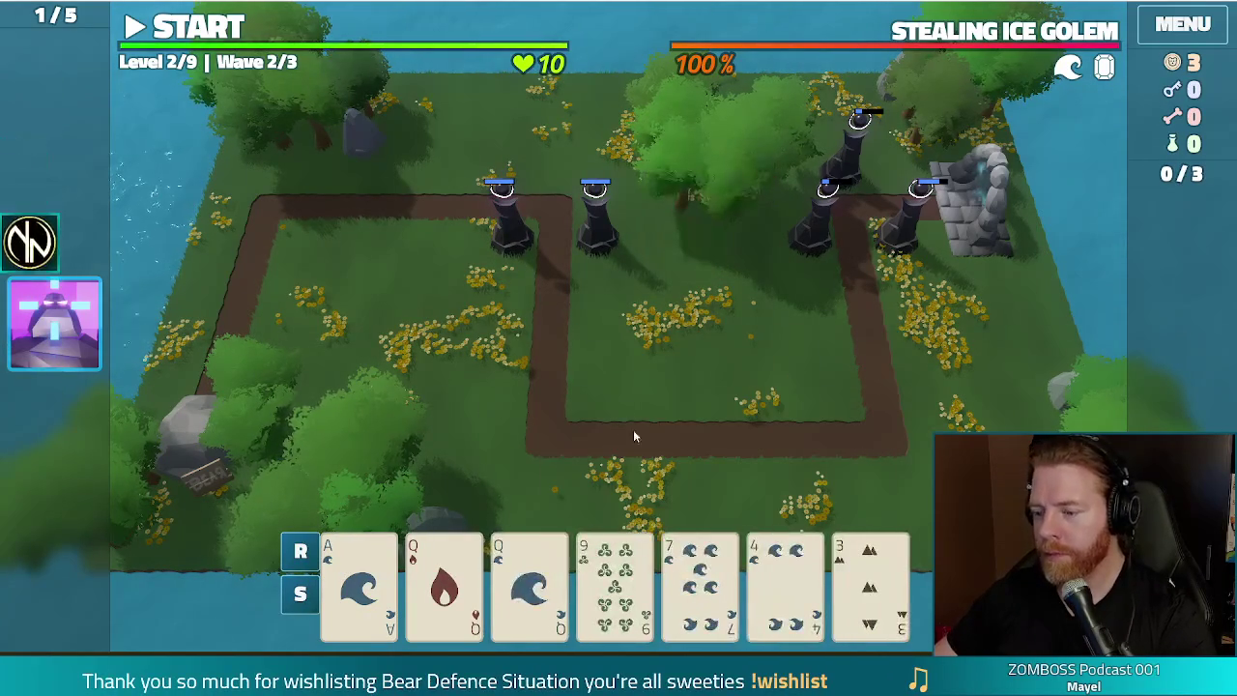
click(615, 580)
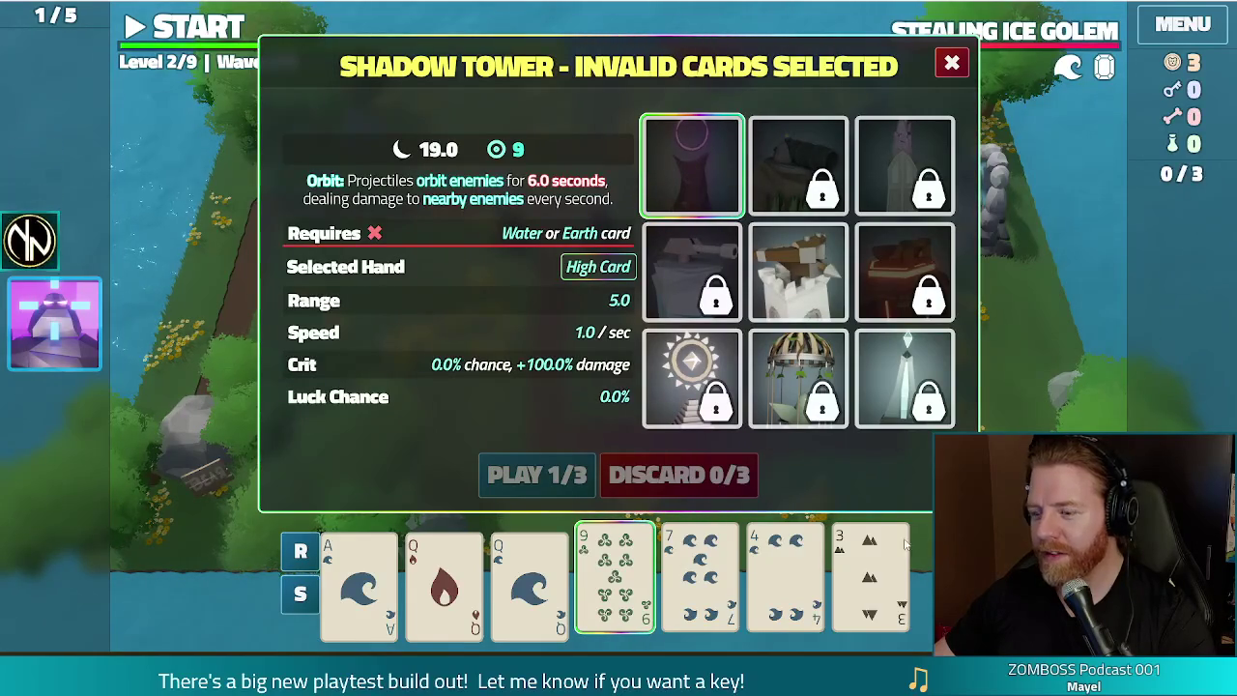
click(615, 600)
click(688, 587)
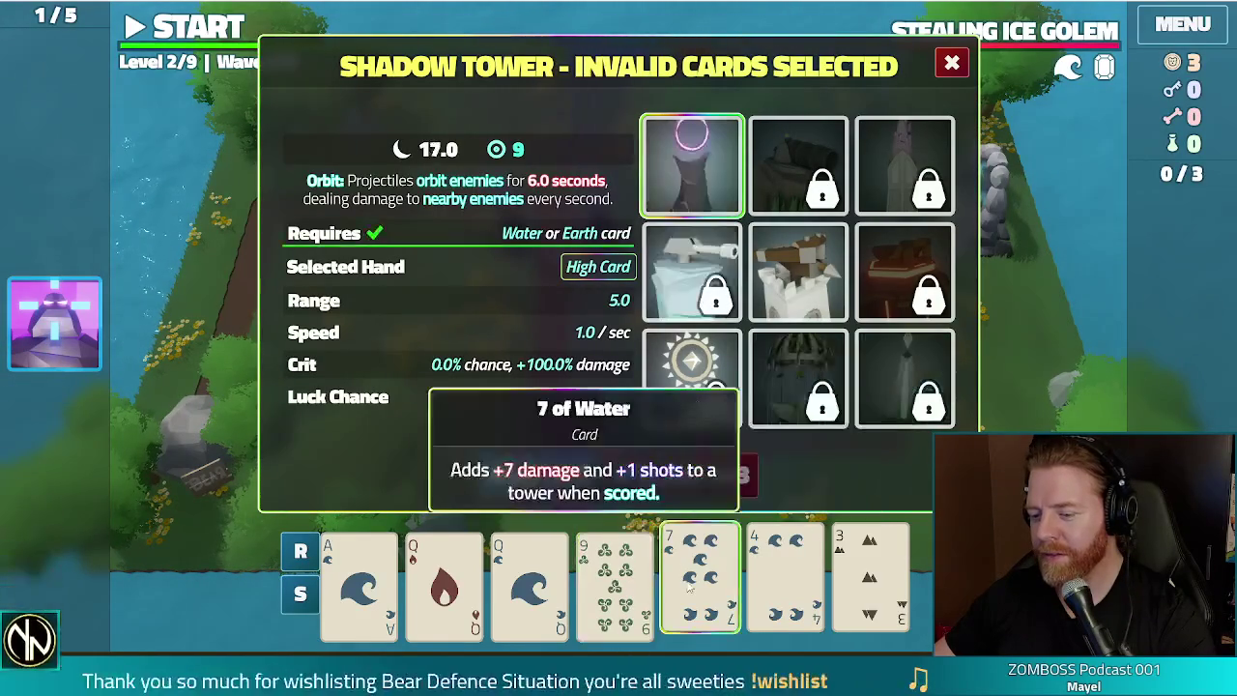
click(785, 580)
key(Escape)
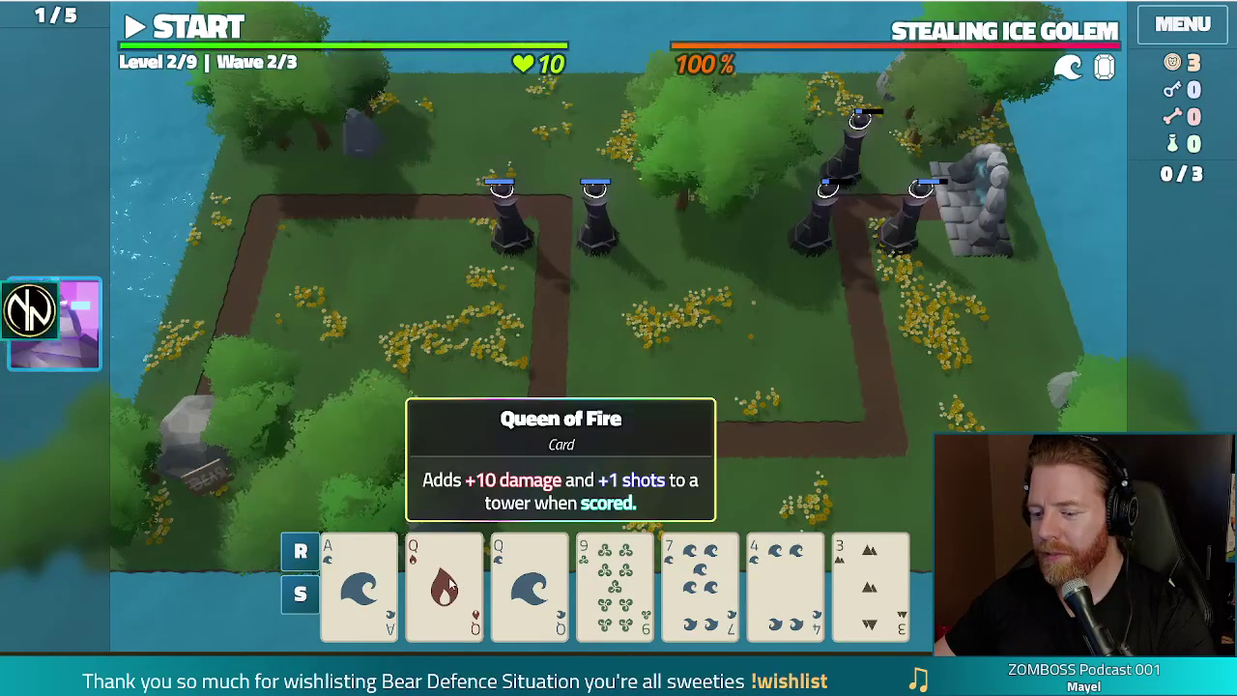
click(448, 577)
click(447, 580)
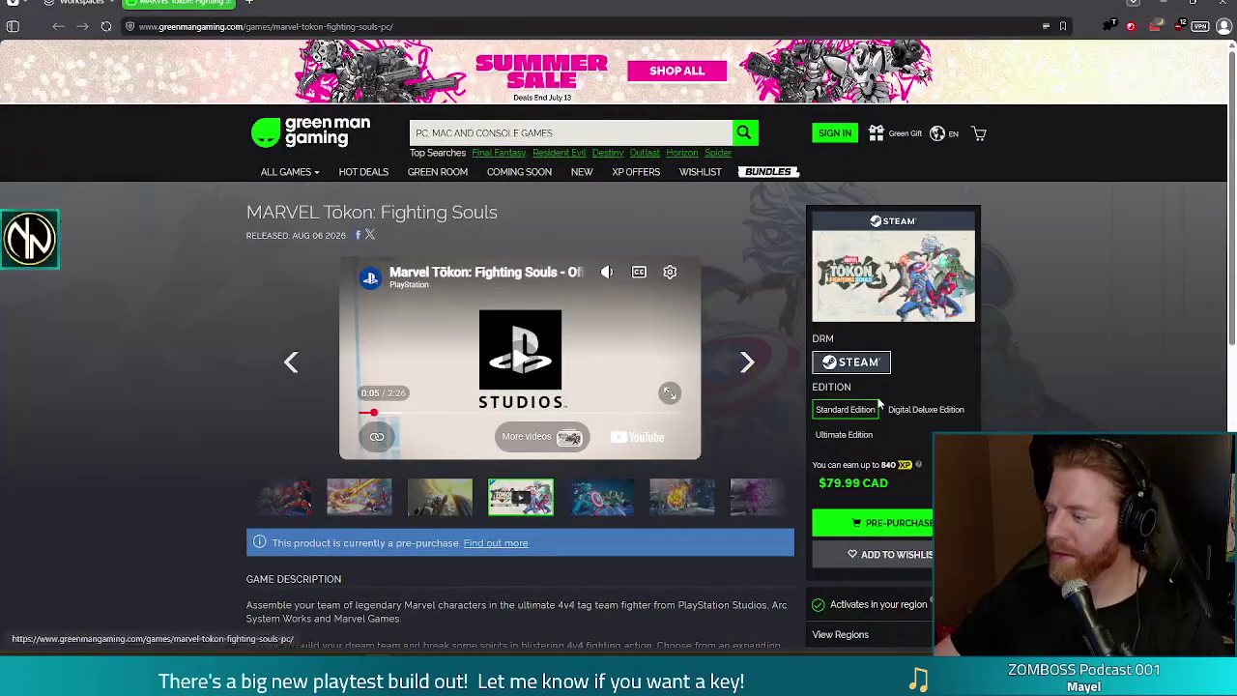
Step: Play the MARVEL Tōkon trailer full-screen and drag its volume down
double_click(519, 365)
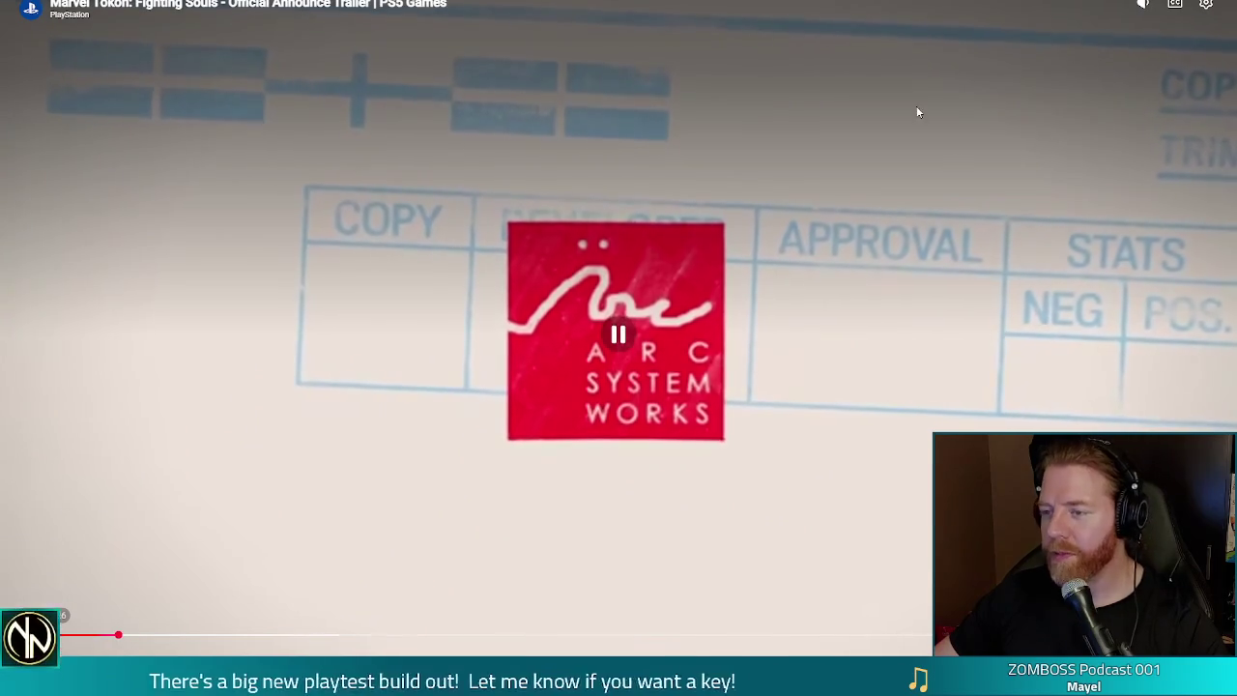
drag(1146, 44, 1148, 116)
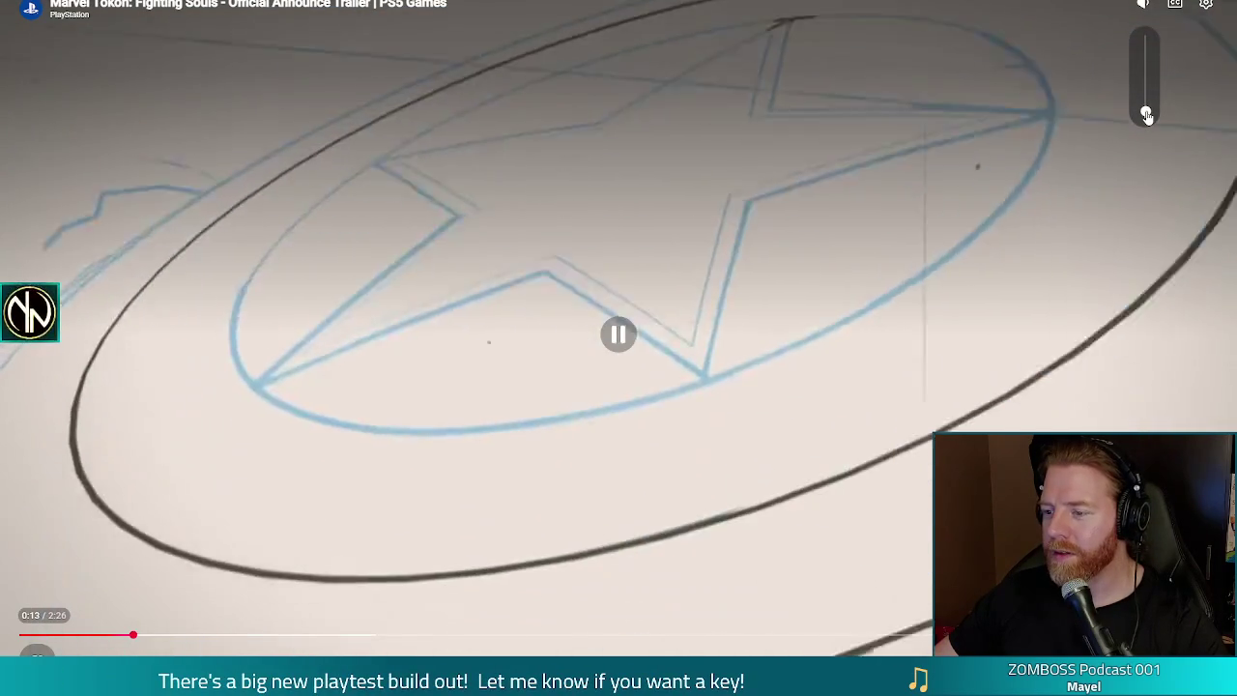
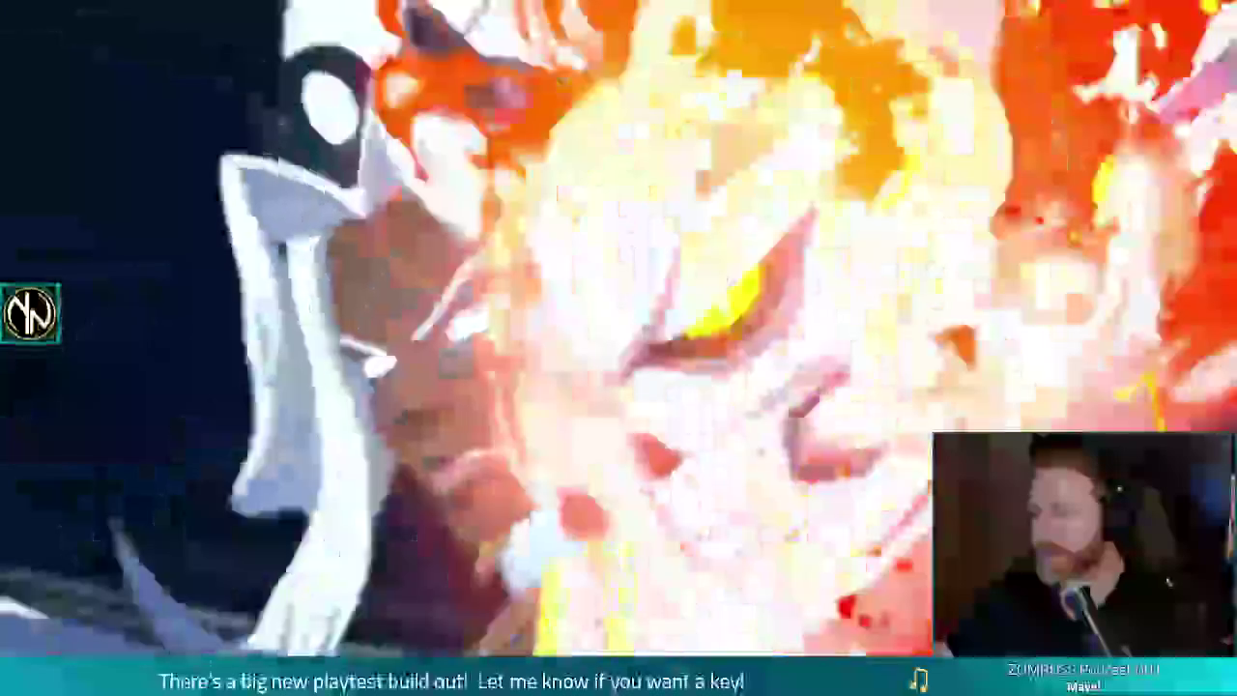
Step: Close the finished announce trailer and load the Knights of Doom Trailer in a new tab
key(space)
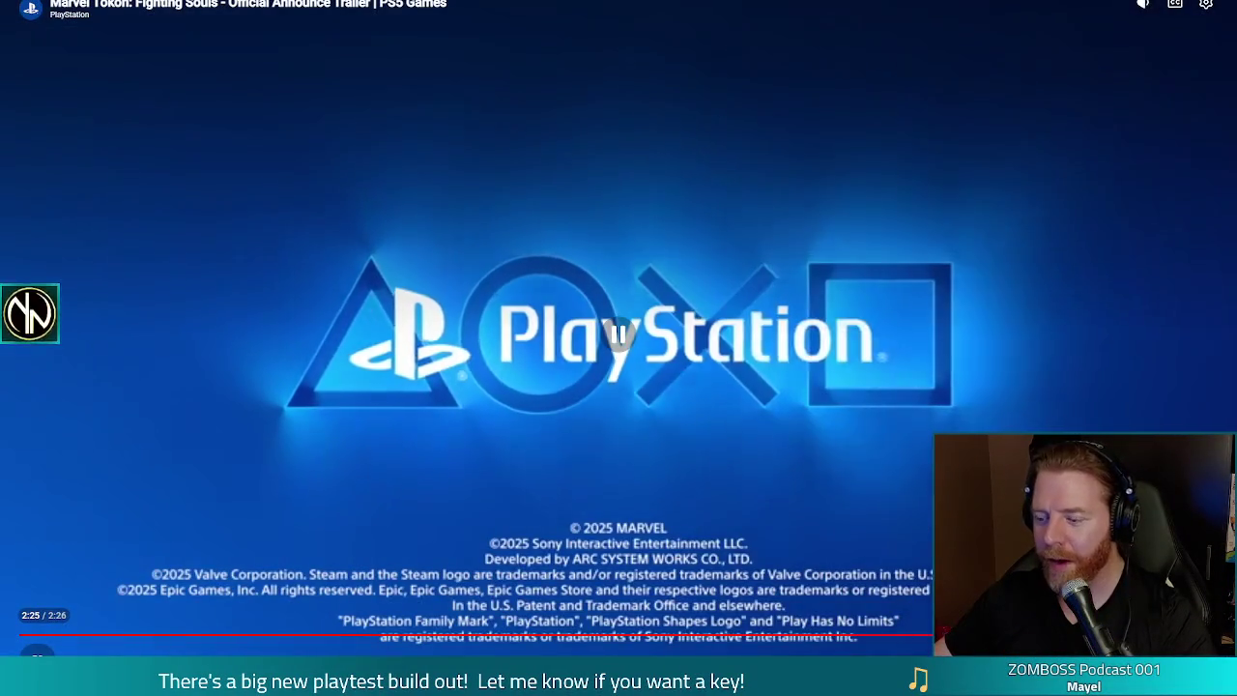
key(ctrl+w)
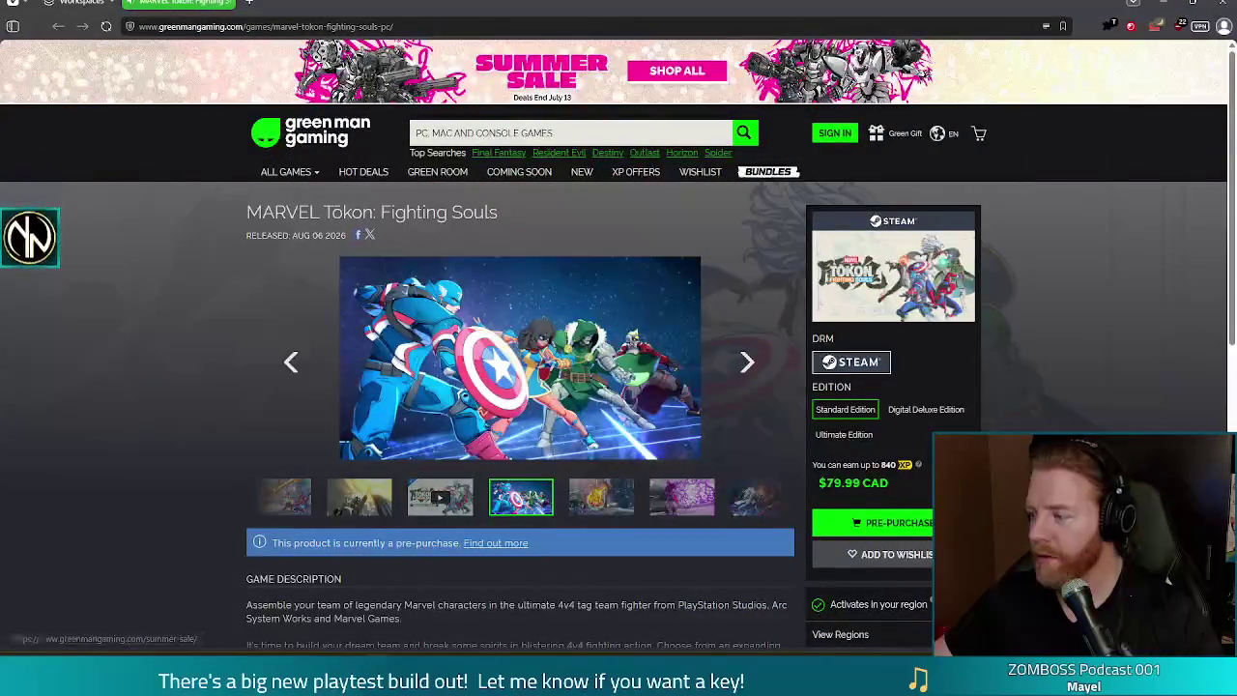
key(ctrl+shift+t)
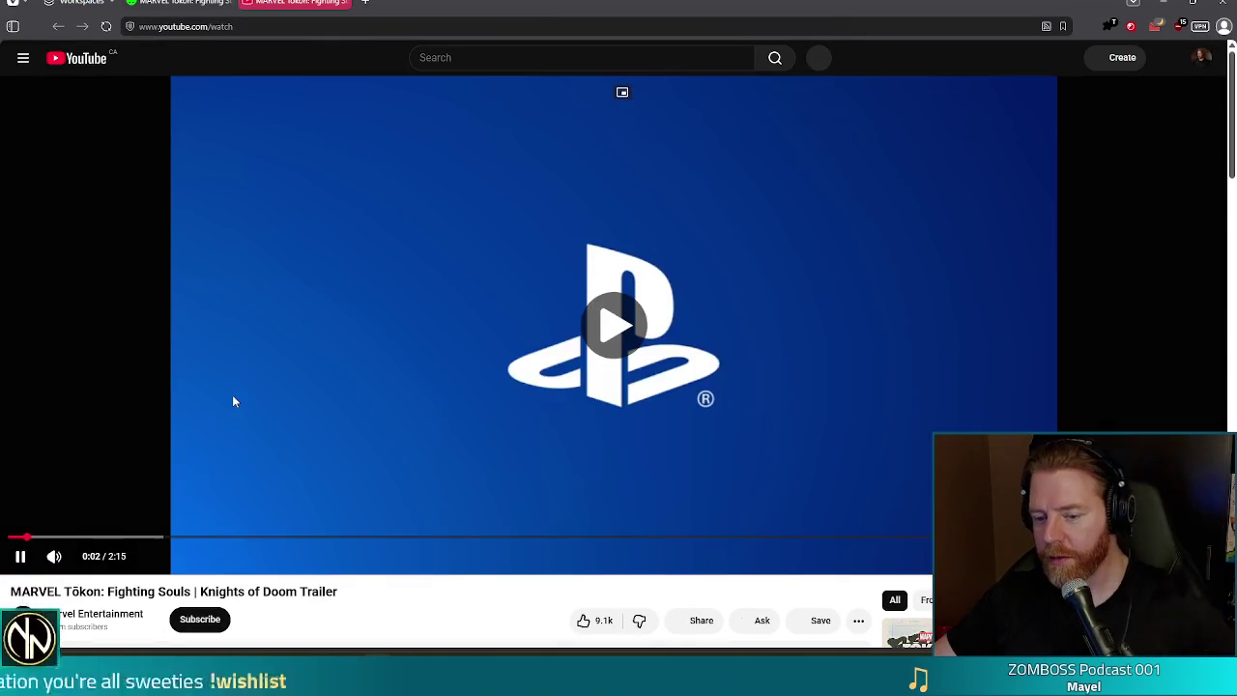
Step: Briefly pause the Knights of Doom trailer, then resume its playback
click(257, 389)
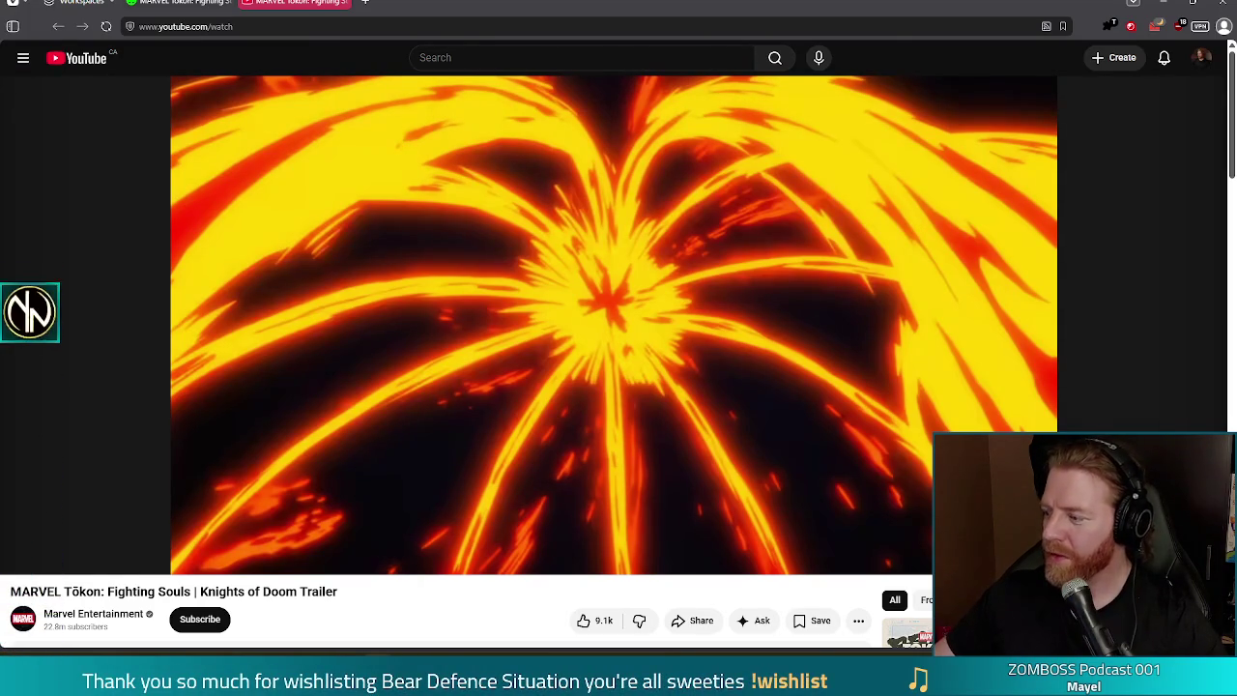
mouse_move(538, 429)
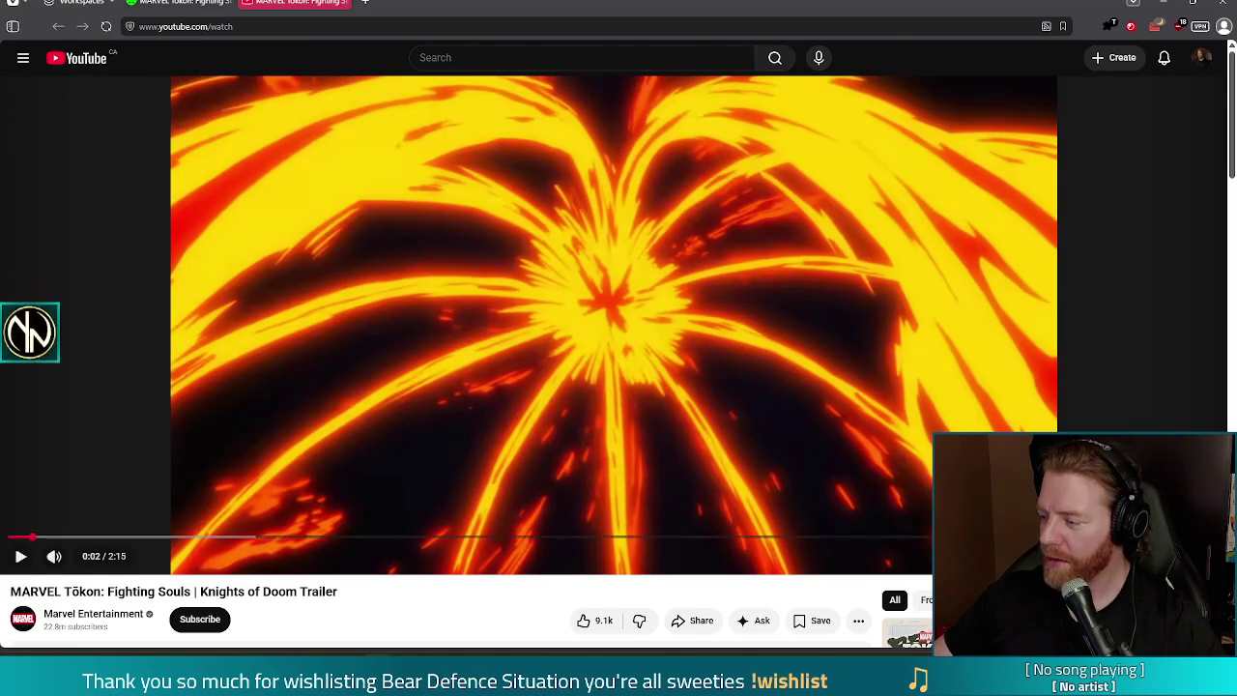
click(470, 381)
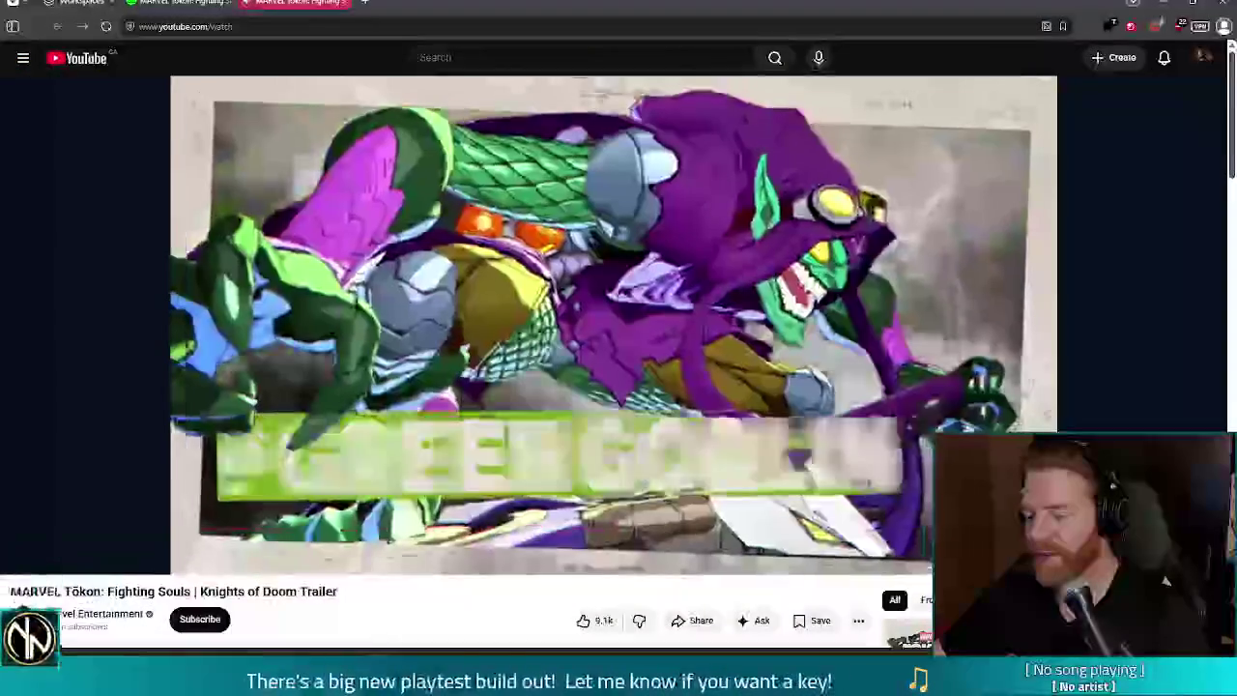
Step: Watch the trailer through its closing credits, then close the browser to return to the game
mouse_move(379, 682)
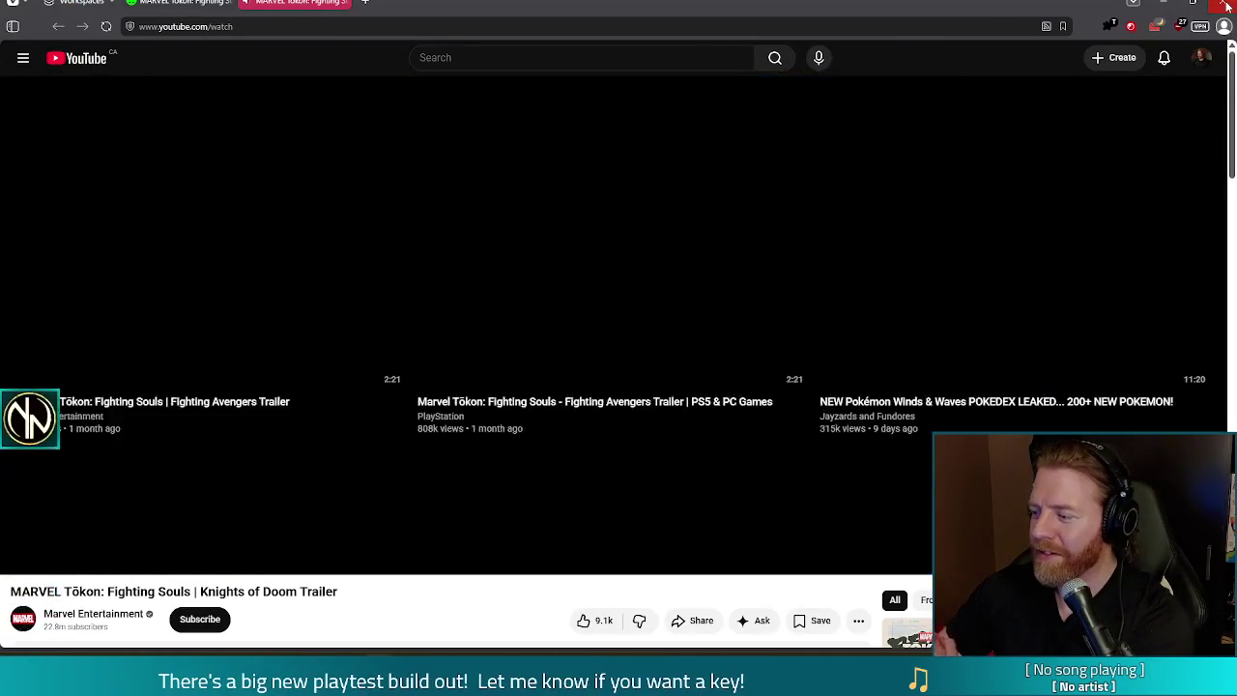
click(1228, 7)
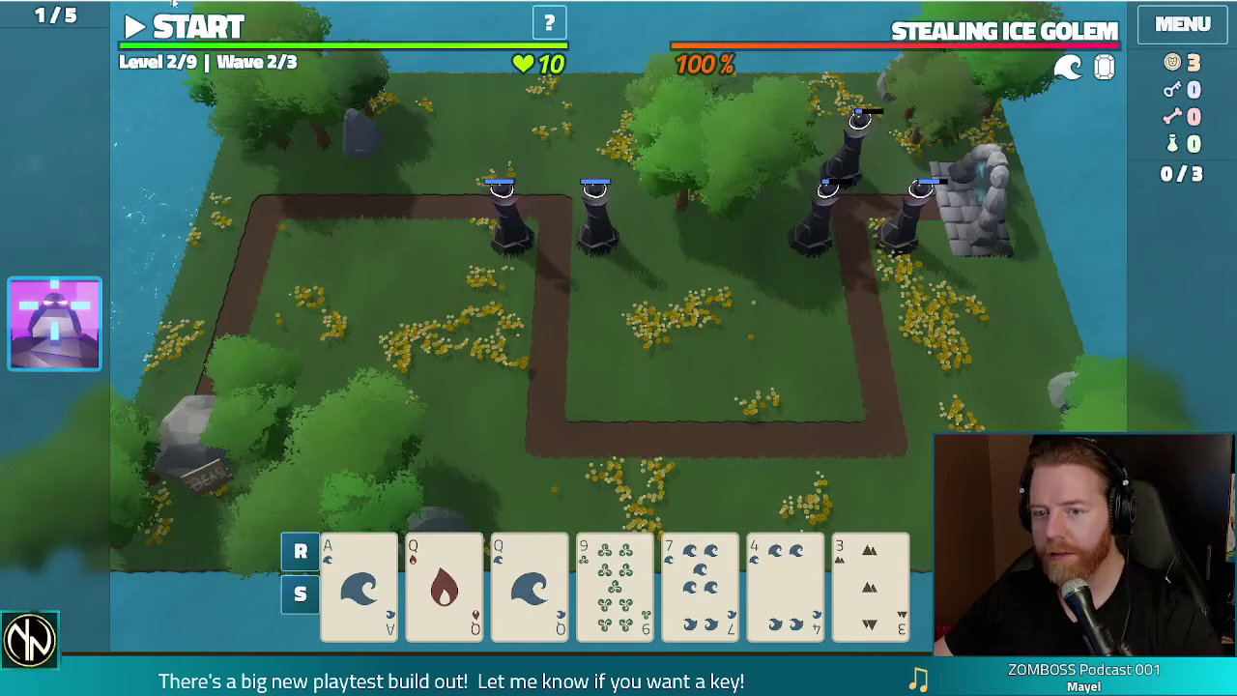
Step: Start the next enemy wave, Wave 3/3 against The Glacial Hammer
click(189, 28)
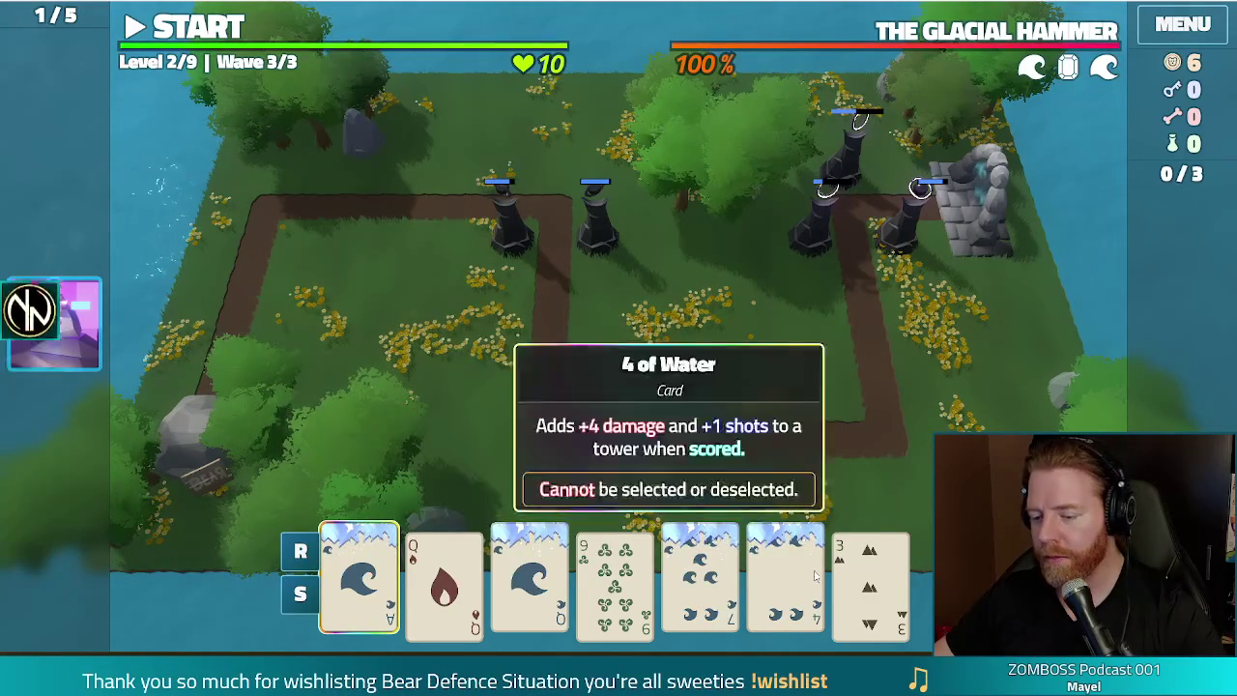
Step: Bring up the Shadow Tower build dialog for the High Card hand dealing 21.0 damage
key(space)
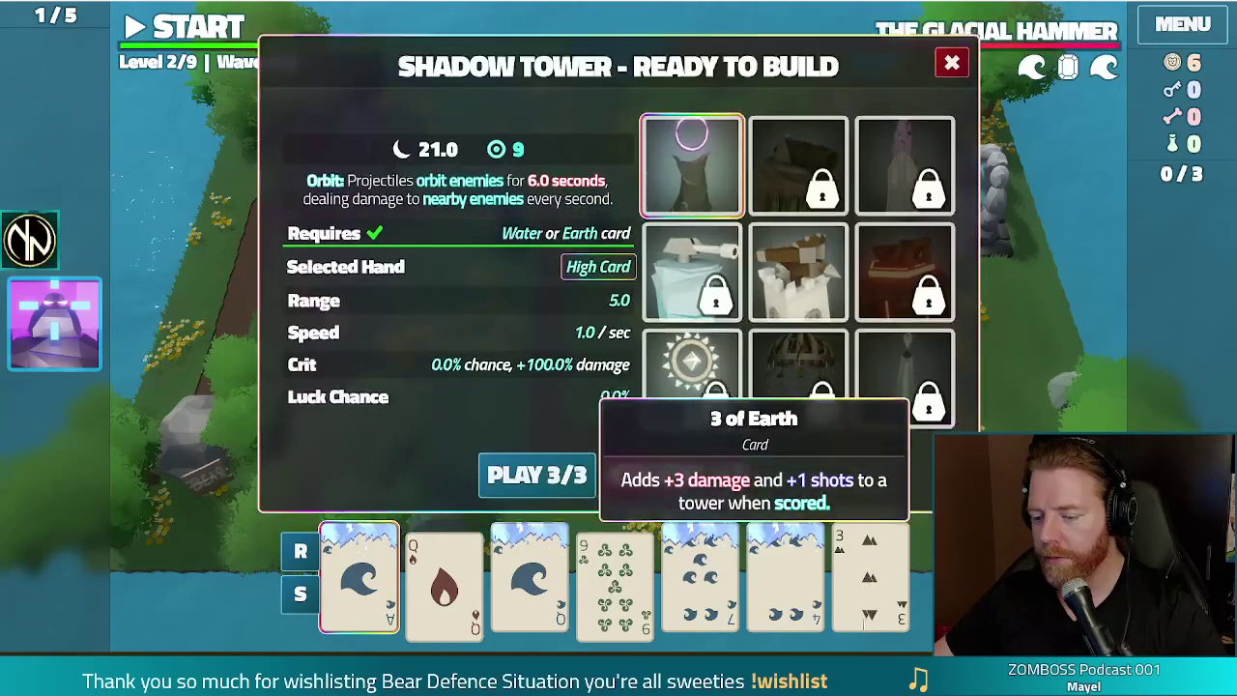